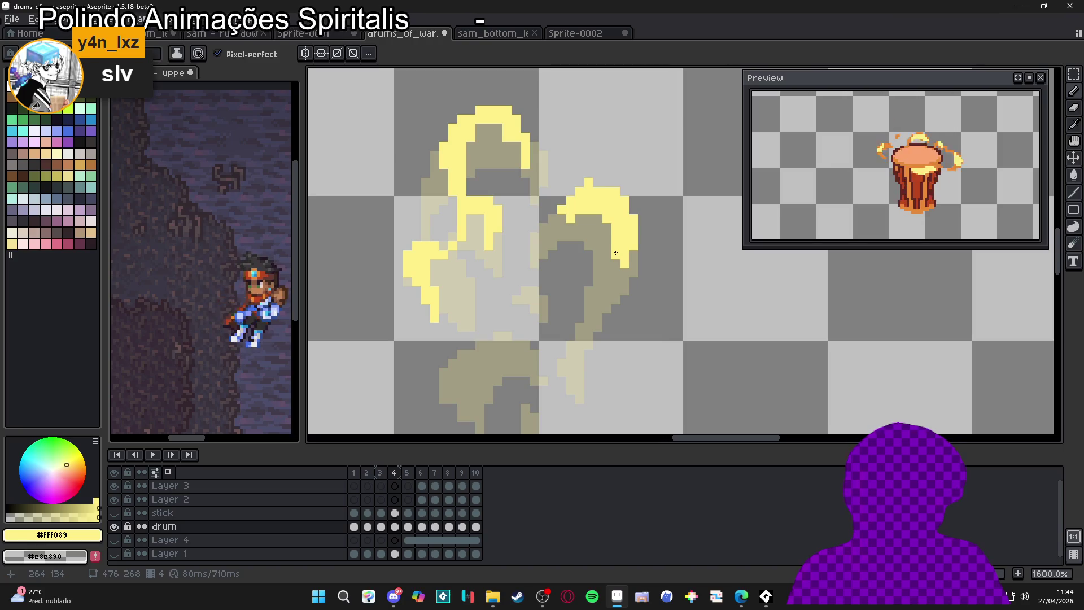
Paint yellow pixels beneath the right flame wisp and extend the flame downward
mouse_move(562, 226)
mouse_down()
mouse_move(568, 242)
mouse_move(530, 243)
mouse_up()
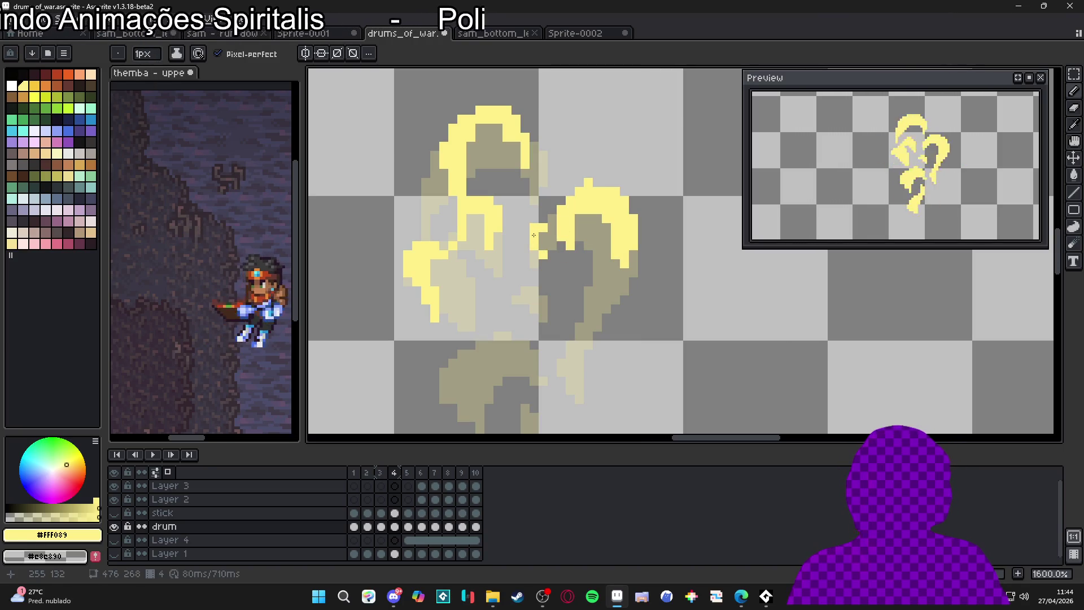
key(e)
key(minus)
key(minus)
key(minus)
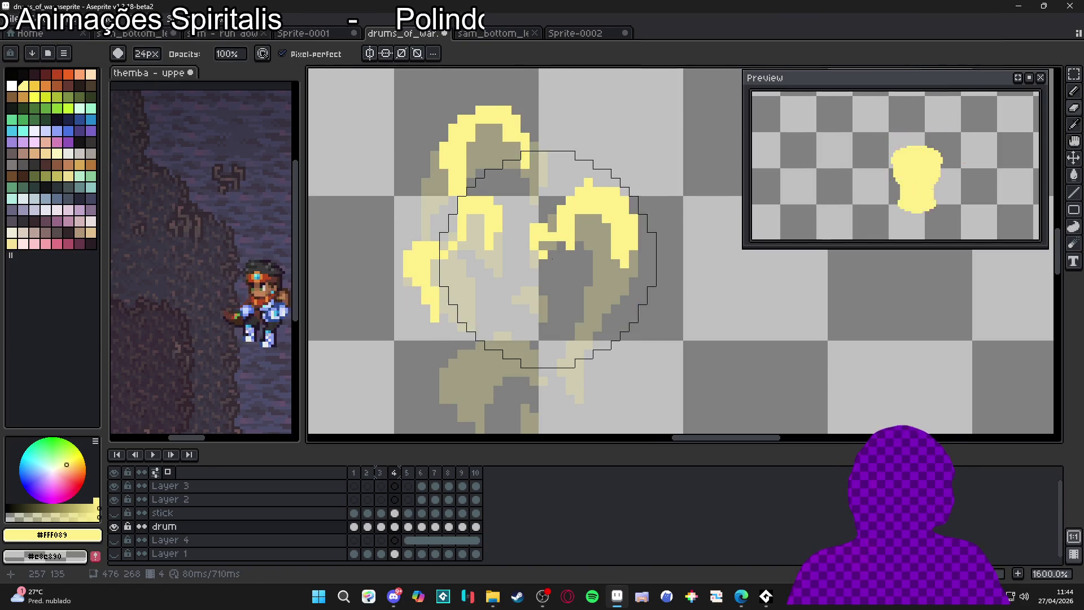
key(b)
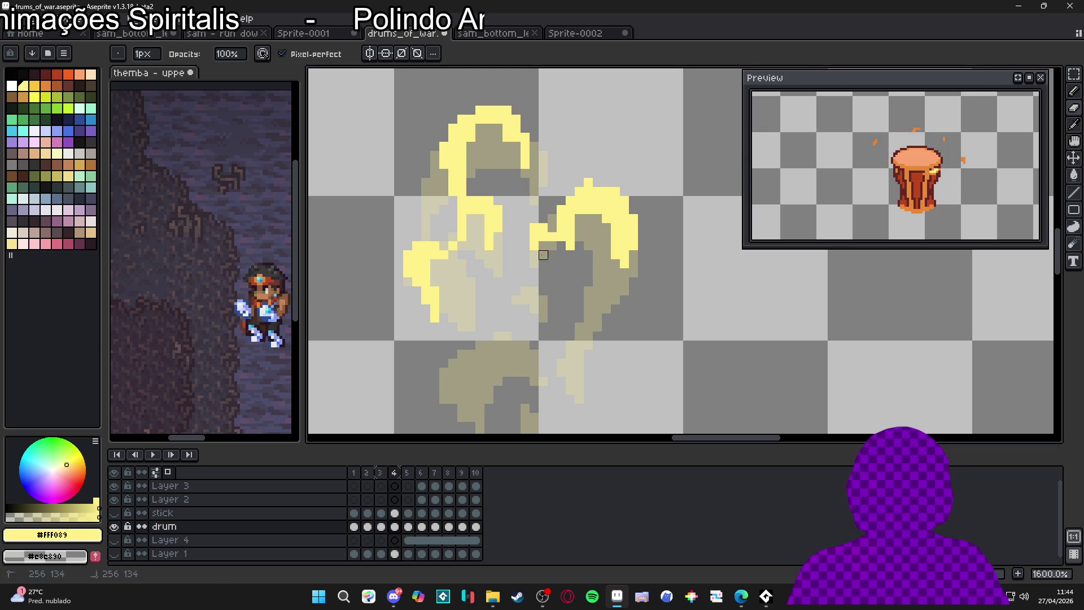
key(b)
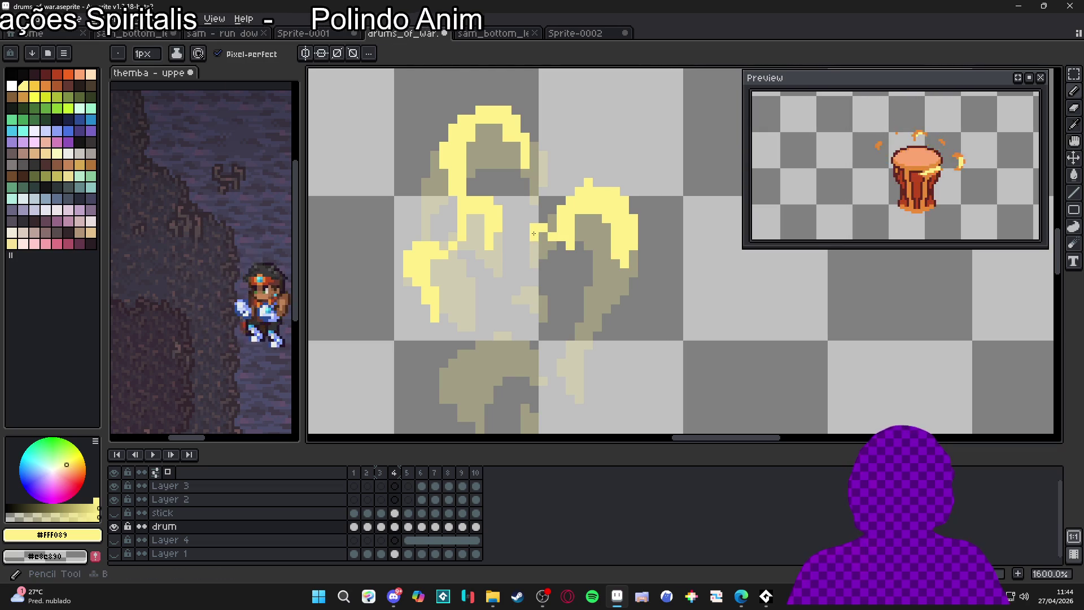
key(b)
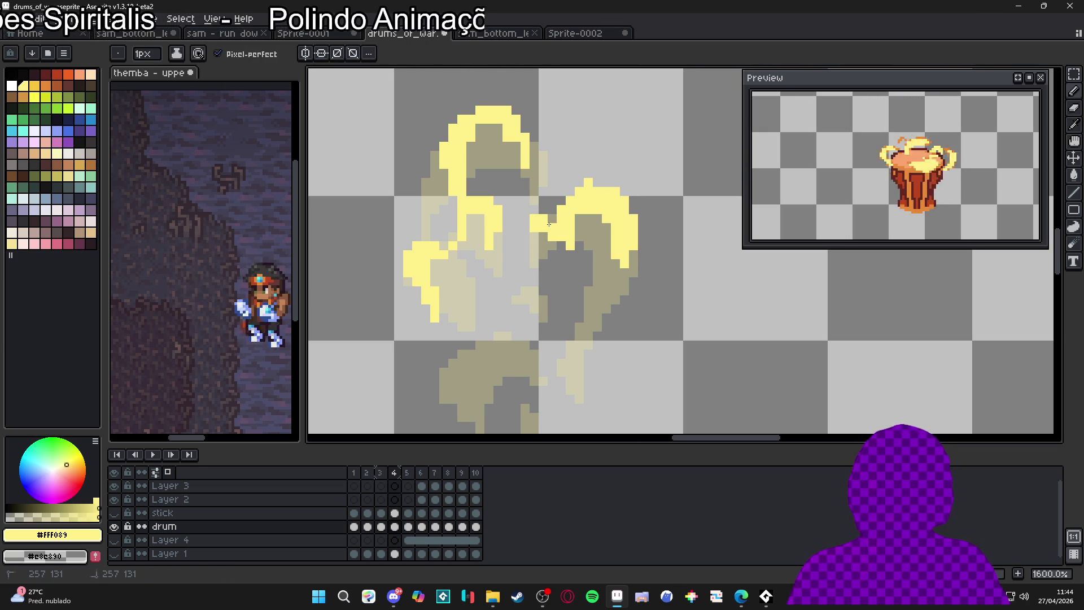
key(b)
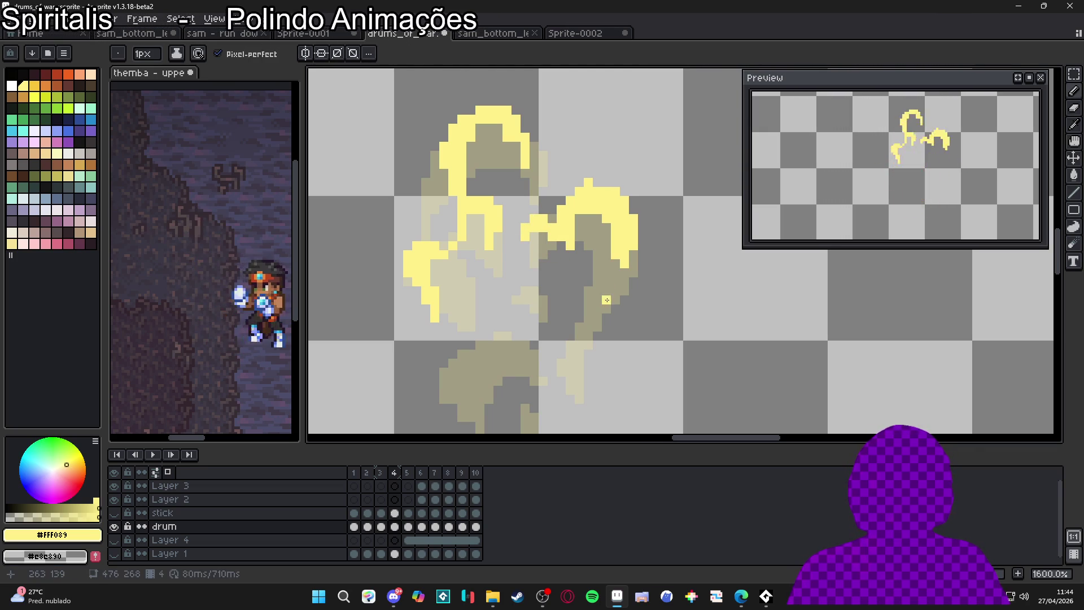
drag(589, 289, 578, 299)
click(561, 308)
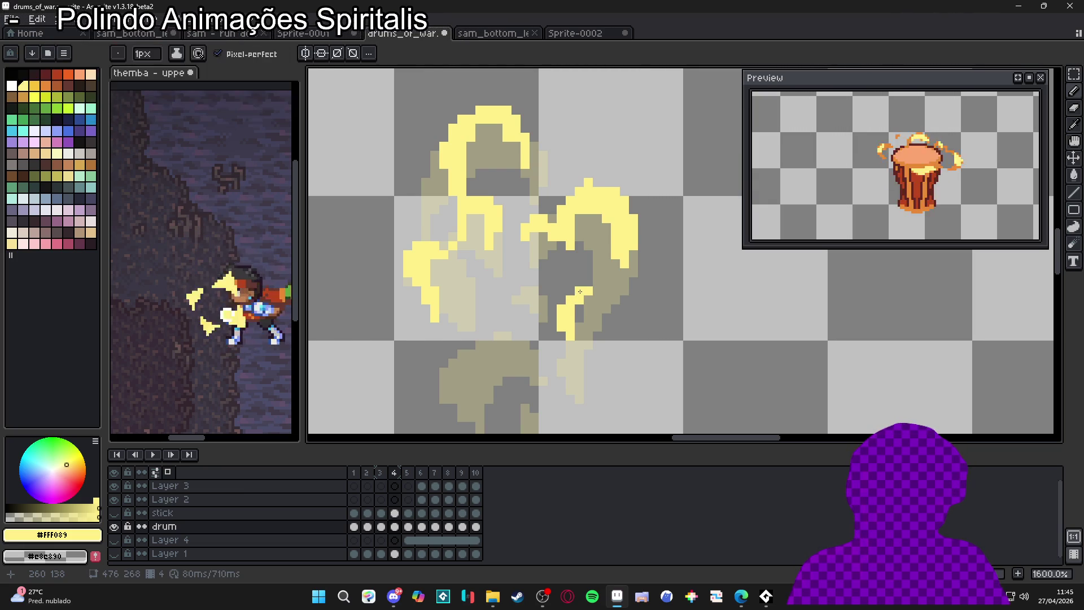
Add a diagonal run of yellow flame pixels and begin the lower flame curl
scroll(584, 290, down, 1)
scroll(550, 270, up, 3)
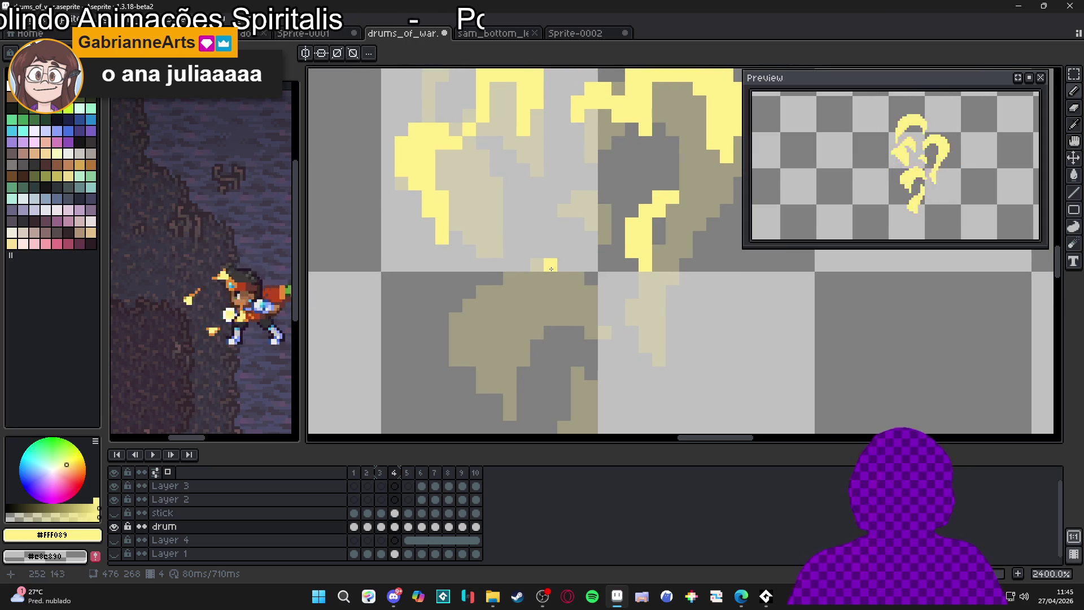
mouse_move(551, 268)
mouse_down()
mouse_move(551, 251)
mouse_move(581, 279)
mouse_move(590, 269)
mouse_move(604, 322)
mouse_up()
drag(528, 250, 515, 258)
click(569, 236)
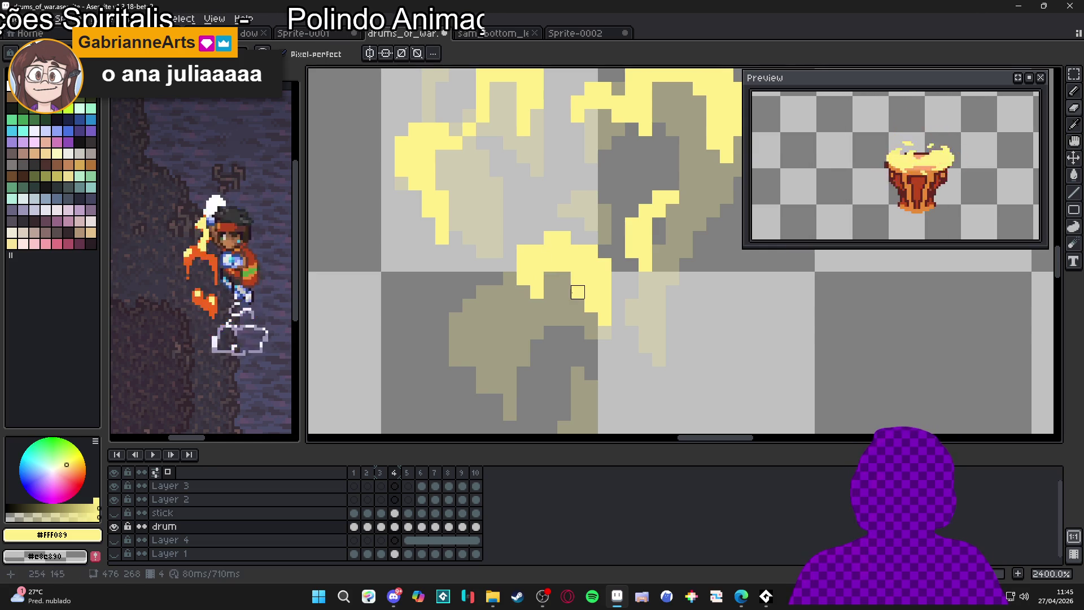
Fill in the lower-left curl and extend it down and left with yellow pixels
drag(482, 278, 471, 268)
click(456, 292)
click(445, 296)
click(508, 305)
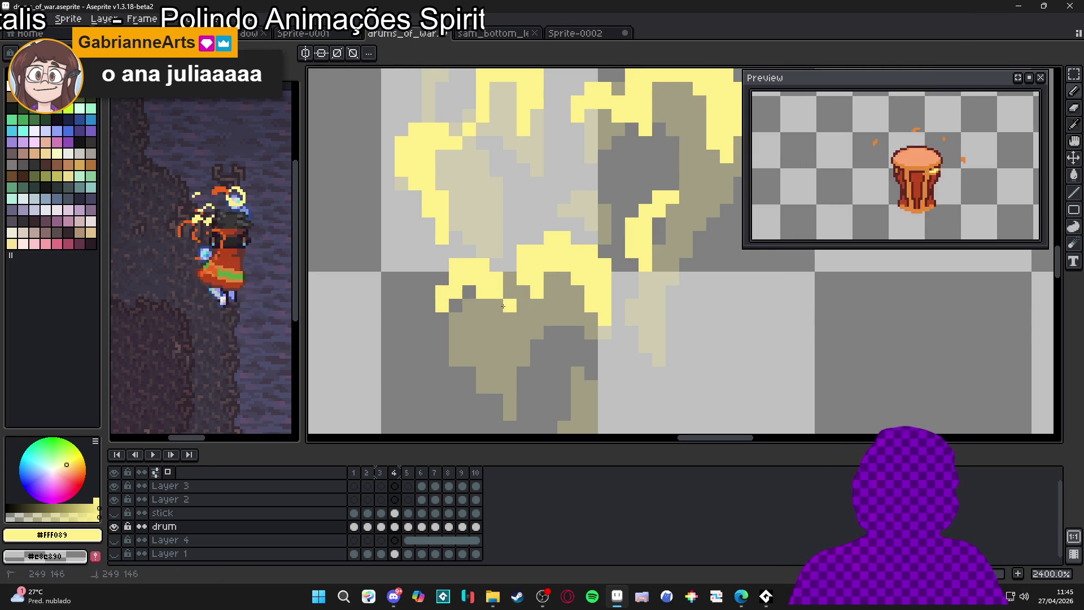
click(483, 306)
mouse_move(450, 317)
mouse_down()
mouse_move(466, 286)
mouse_move(450, 308)
mouse_move(486, 360)
mouse_up()
scroll(487, 372, down, 5)
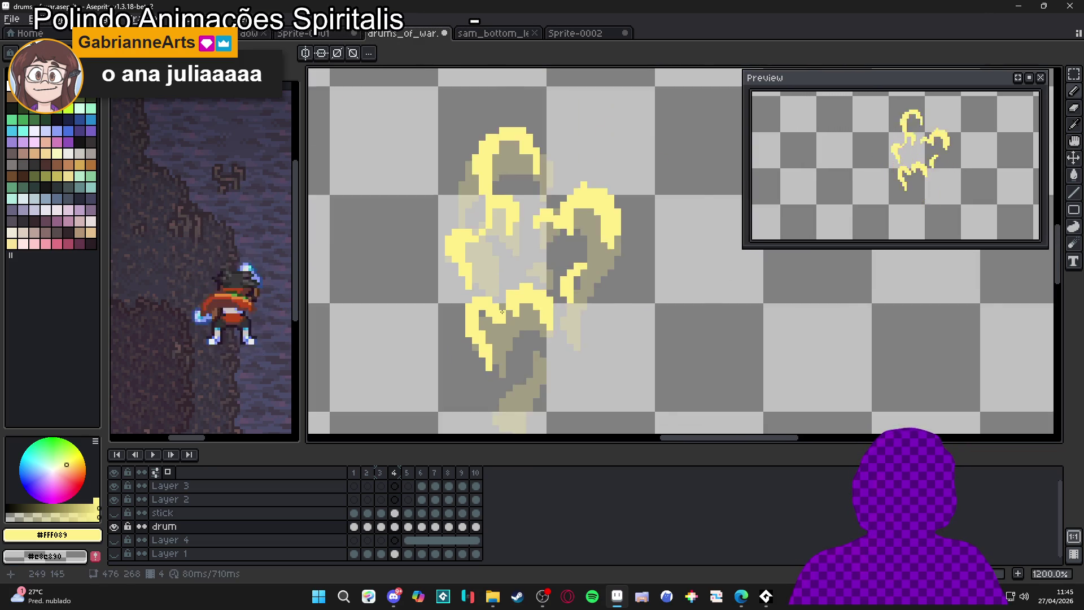
Zoom in on the lower flame, back on the Pencil, and add a yellow pixel there
scroll(509, 310, up, 5)
scroll(521, 315, down, 1)
scroll(522, 319, up, 1)
key(e)
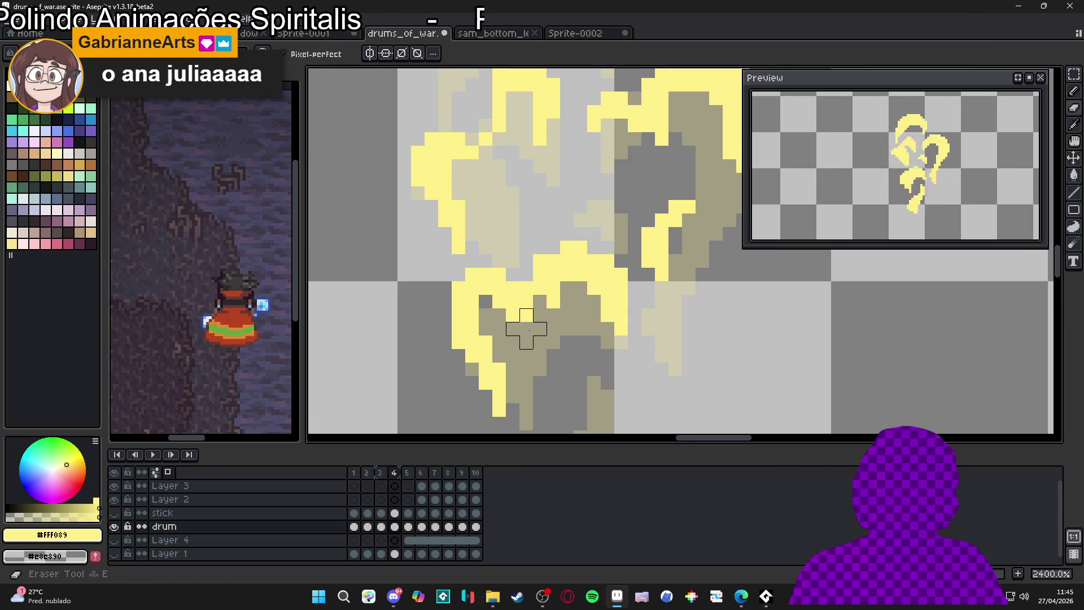
key(b)
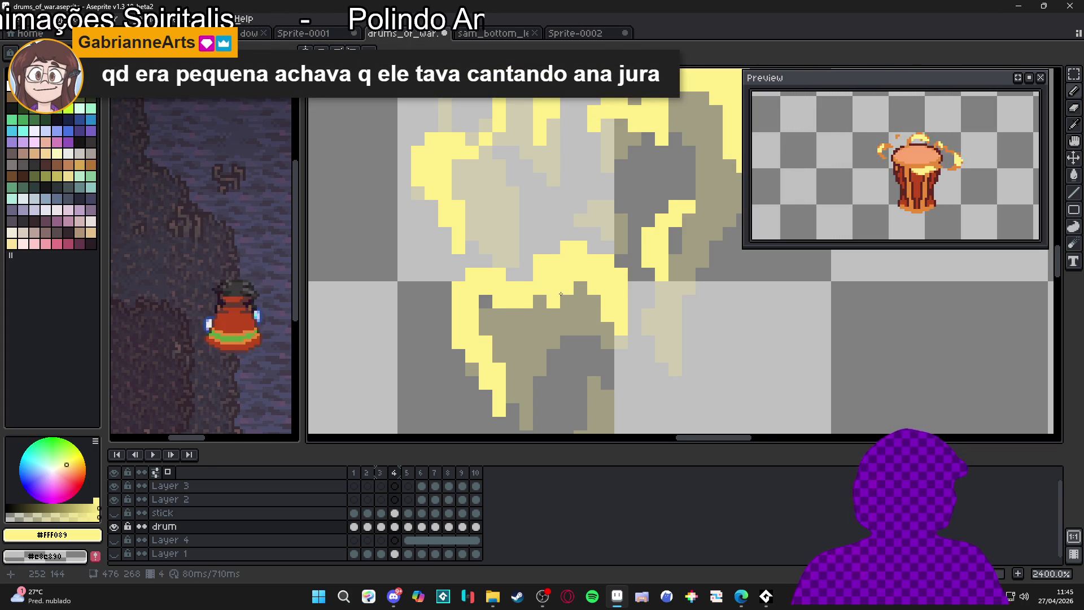
scroll(561, 294, down, 2)
scroll(556, 268, up, 2)
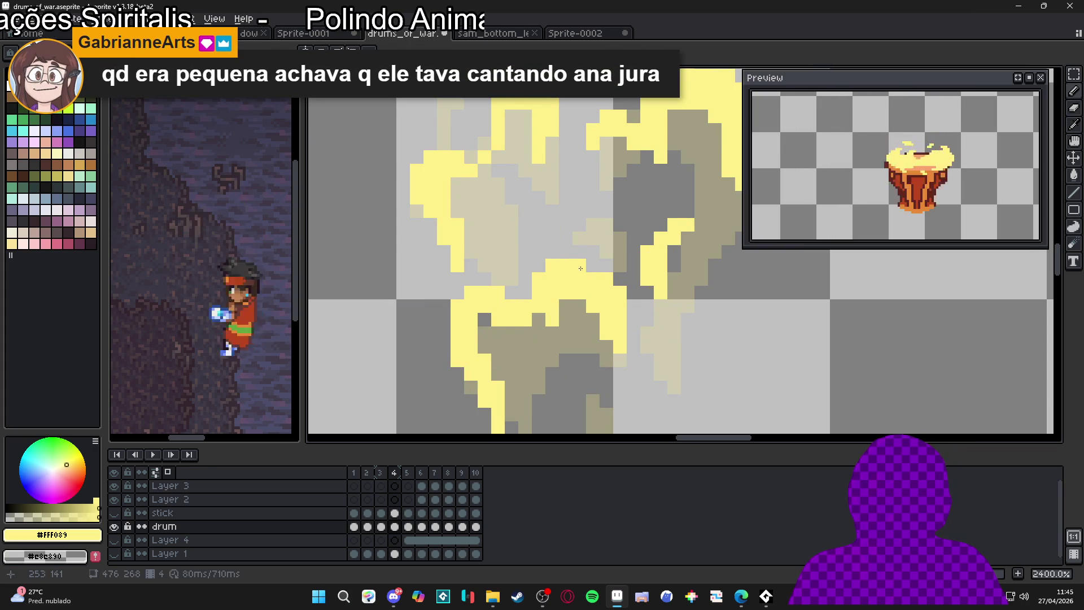
key(b)
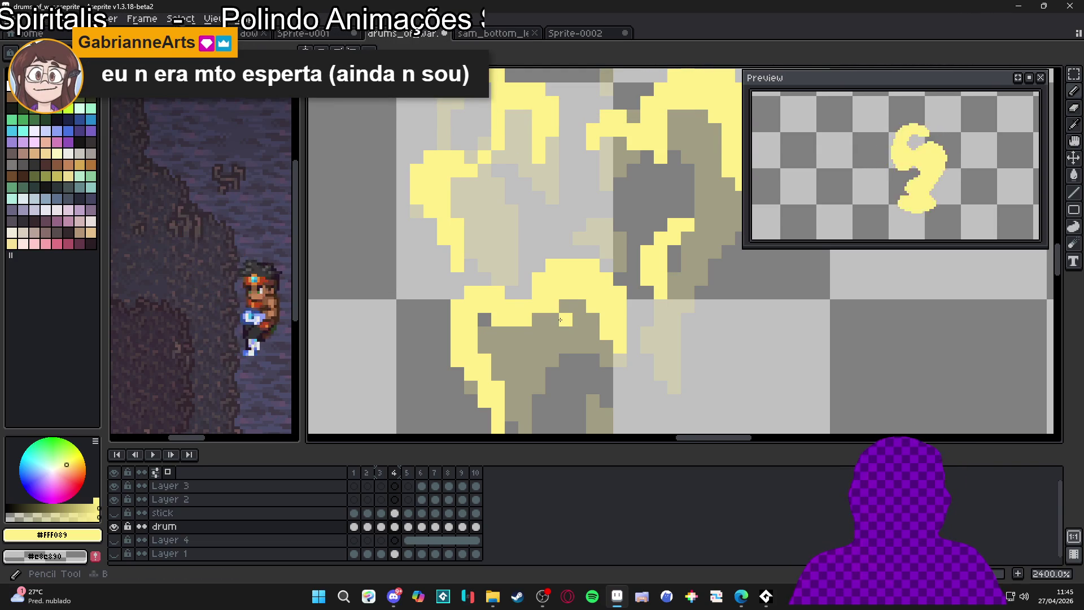
scroll(560, 319, down, 6)
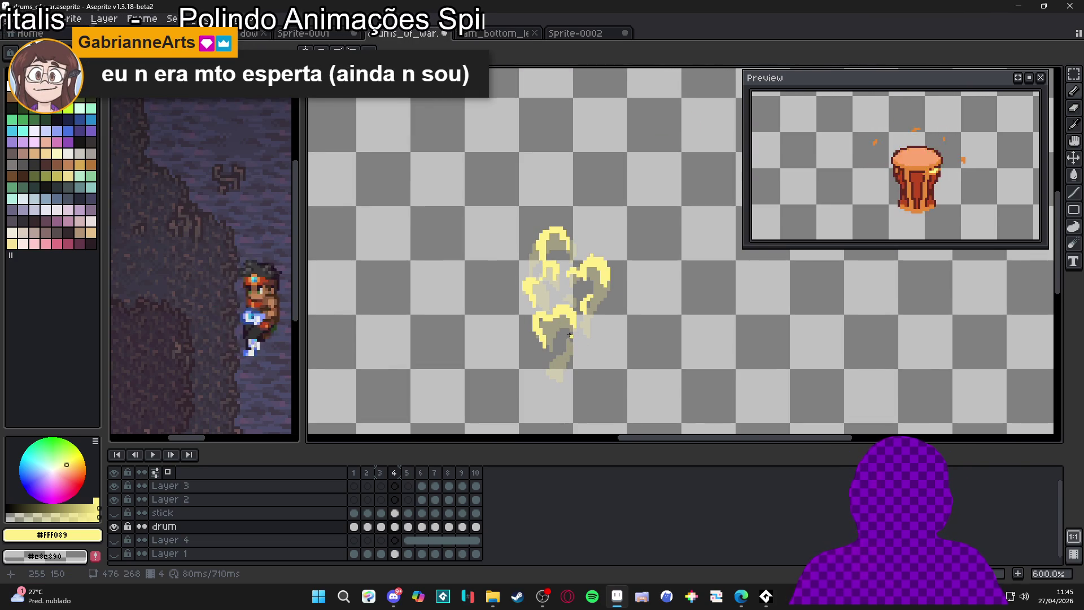
scroll(571, 336, up, 4)
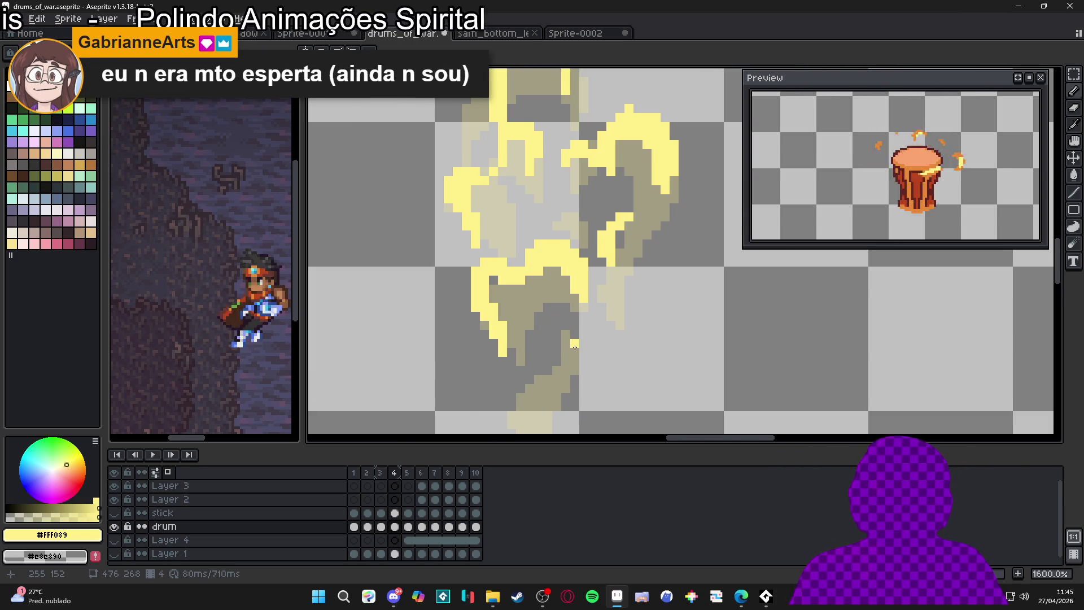
scroll(574, 347, down, 3)
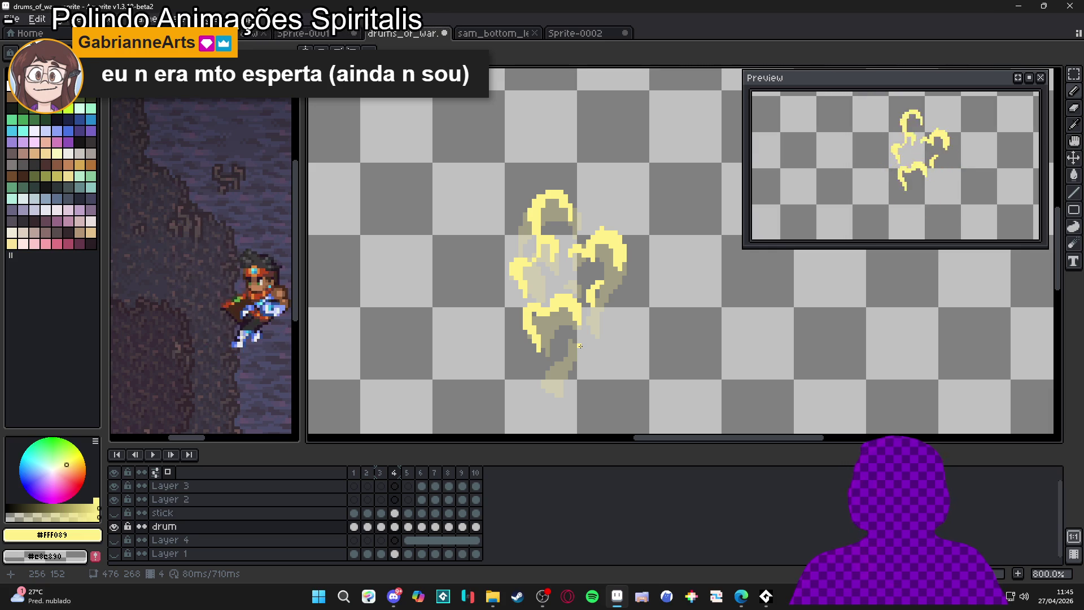
scroll(588, 346, up, 3)
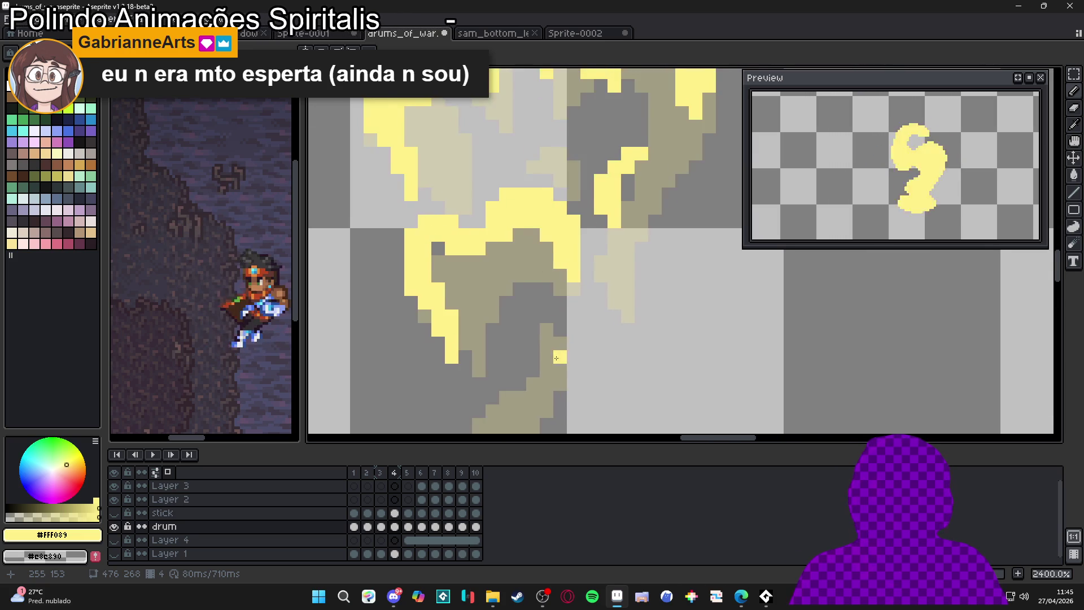
scroll(542, 322, up, 2)
scroll(538, 314, down, 1)
click(517, 310)
drag(517, 310, 522, 284)
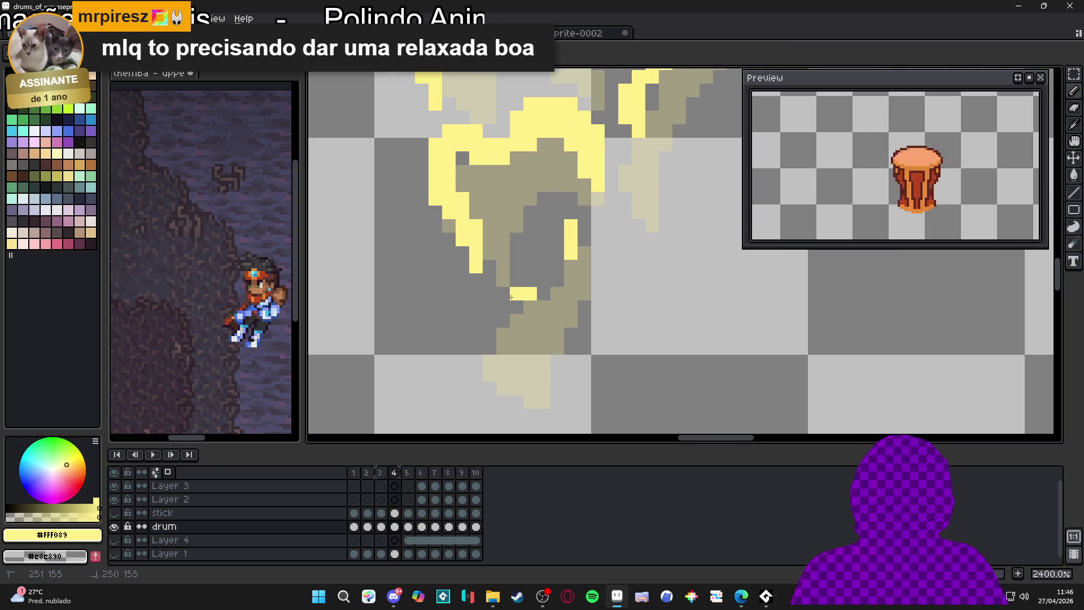
Add four yellow pixels along and beneath the lower flame curl, then select frame 4 across layers
click(503, 300)
click(517, 280)
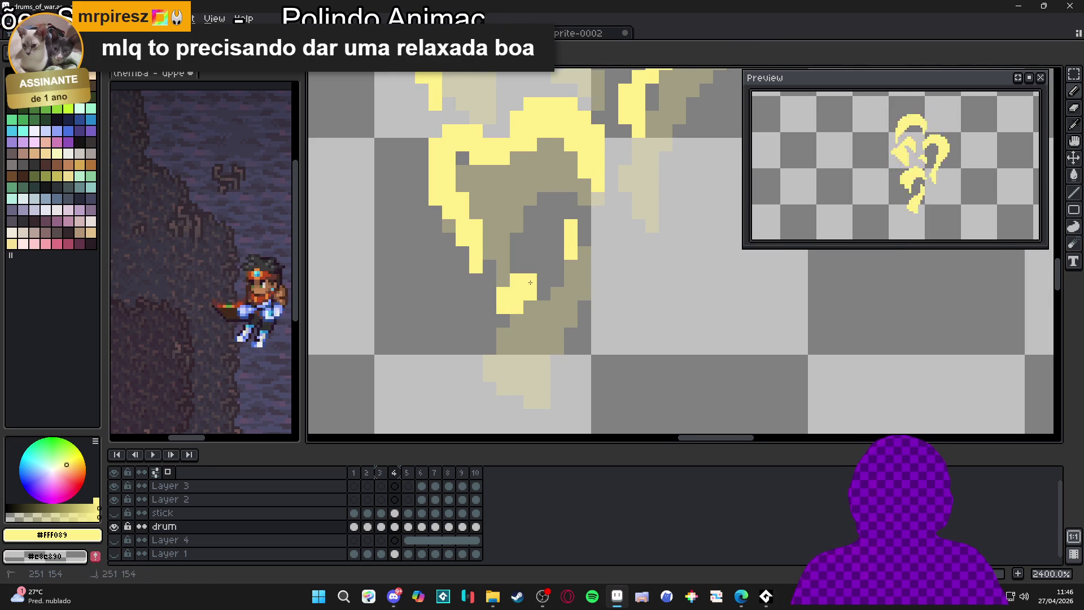
click(544, 335)
click(491, 359)
scroll(512, 331, down, 6)
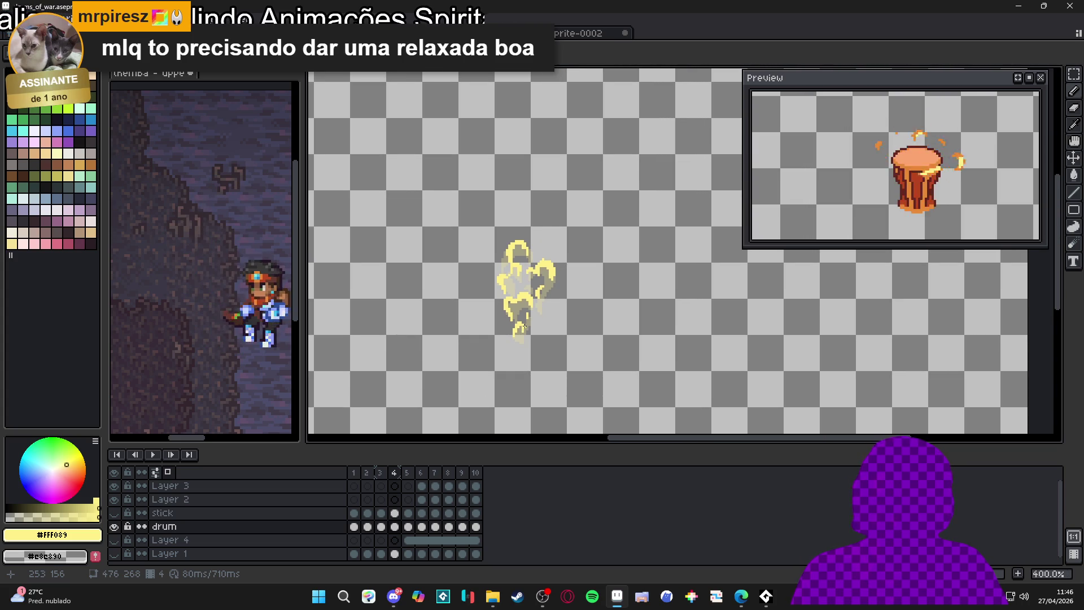
scroll(524, 331, up, 1)
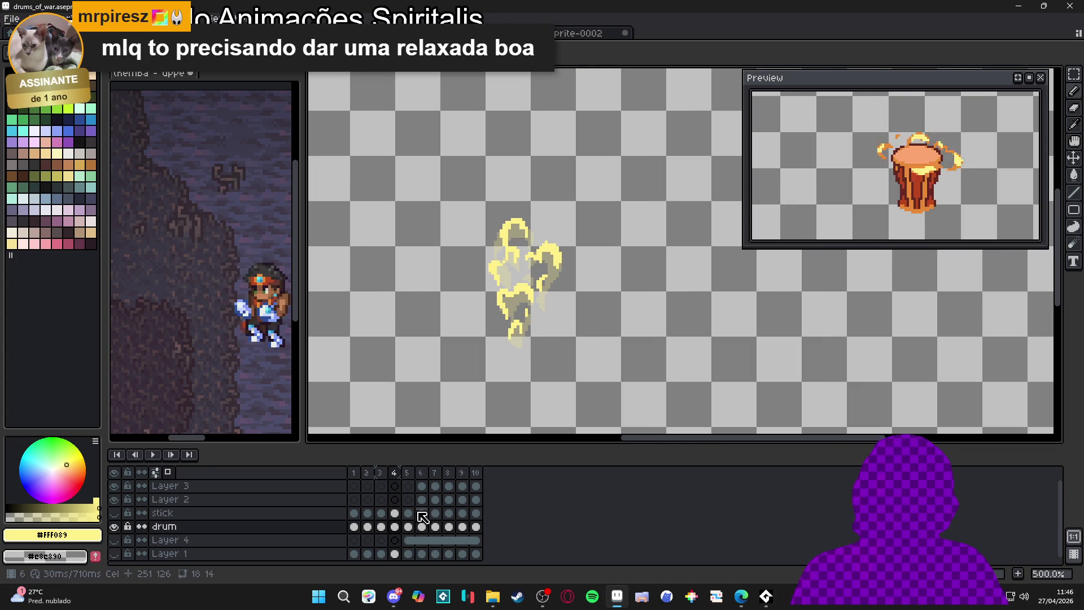
click(394, 472)
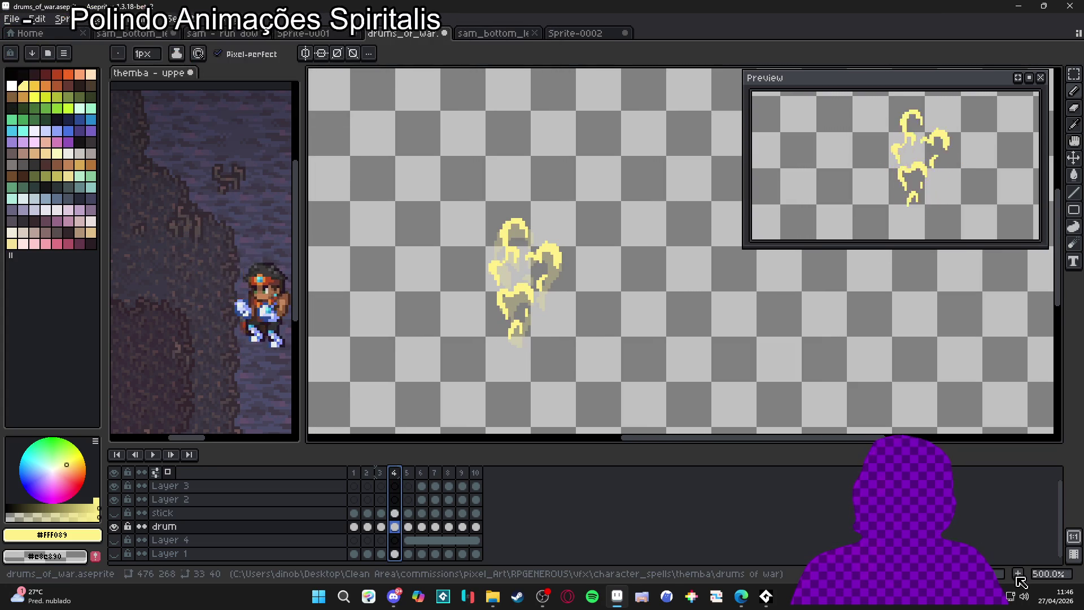
Add a new frame 5 after frame 4 and clear its copied drawing
click(1019, 578)
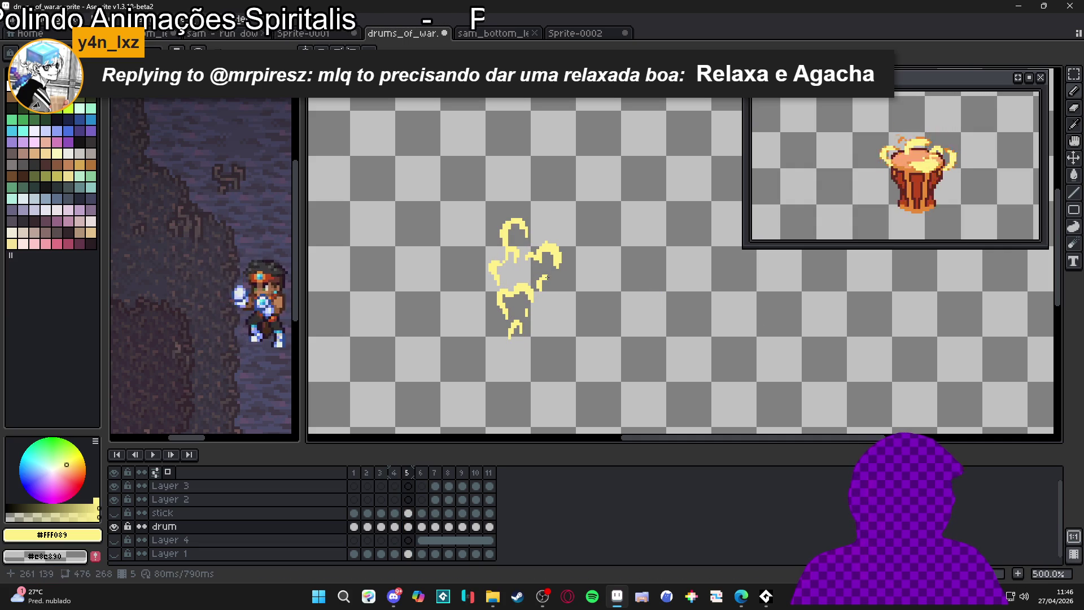
scroll(520, 271, up, 6)
scroll(531, 275, down, 5)
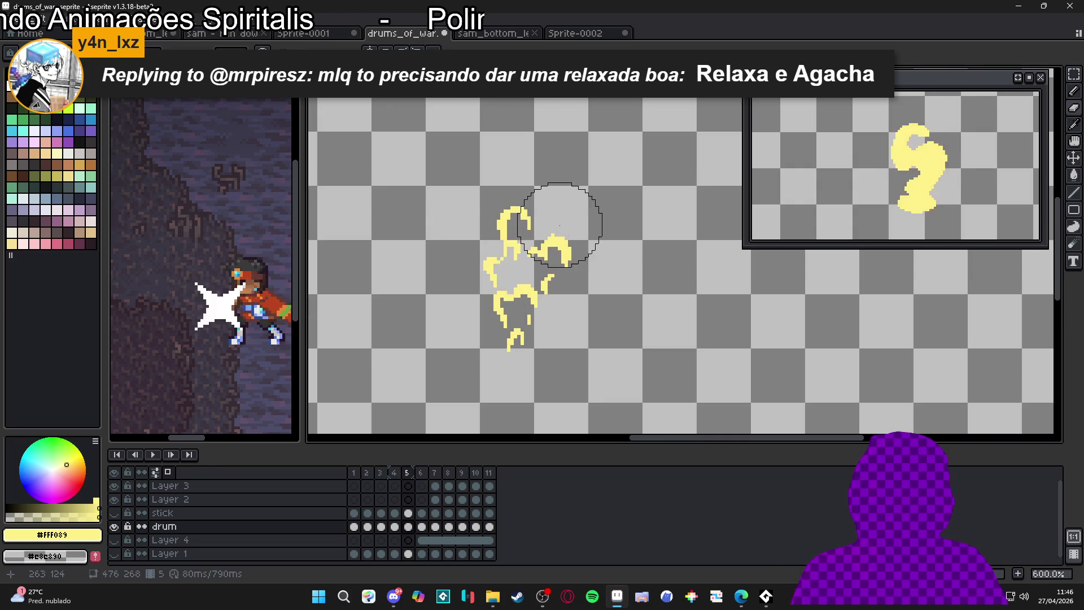
key(Delete)
key(b)
scroll(511, 205, up, 6)
Draw a yellow spark above the drum and reshape it, erasing a stray pixel
drag(511, 204, 537, 210)
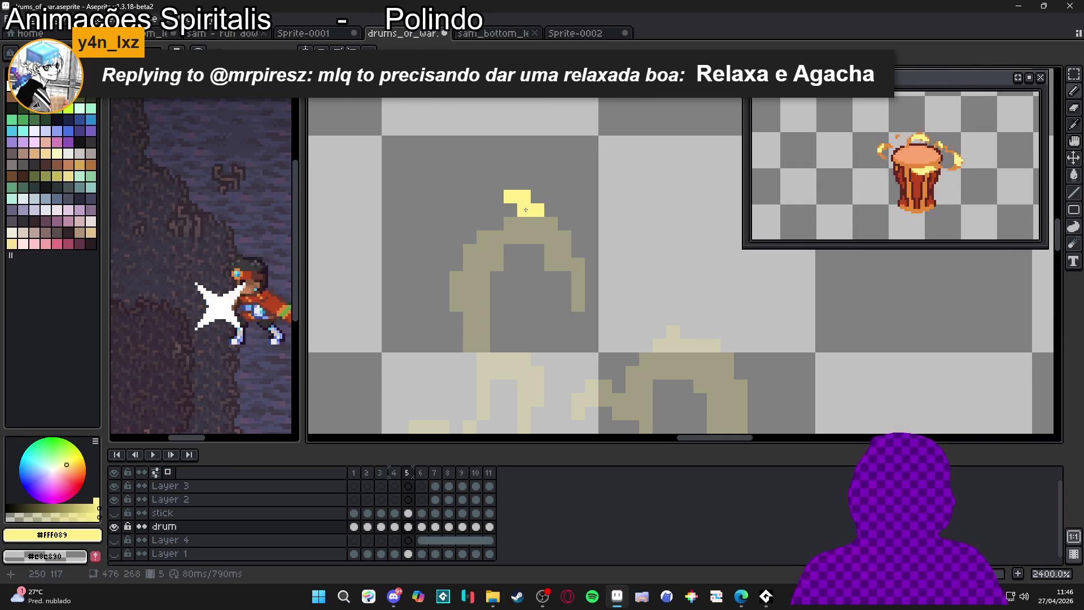
key(e)
key(minus)
key(minus)
key(minus)
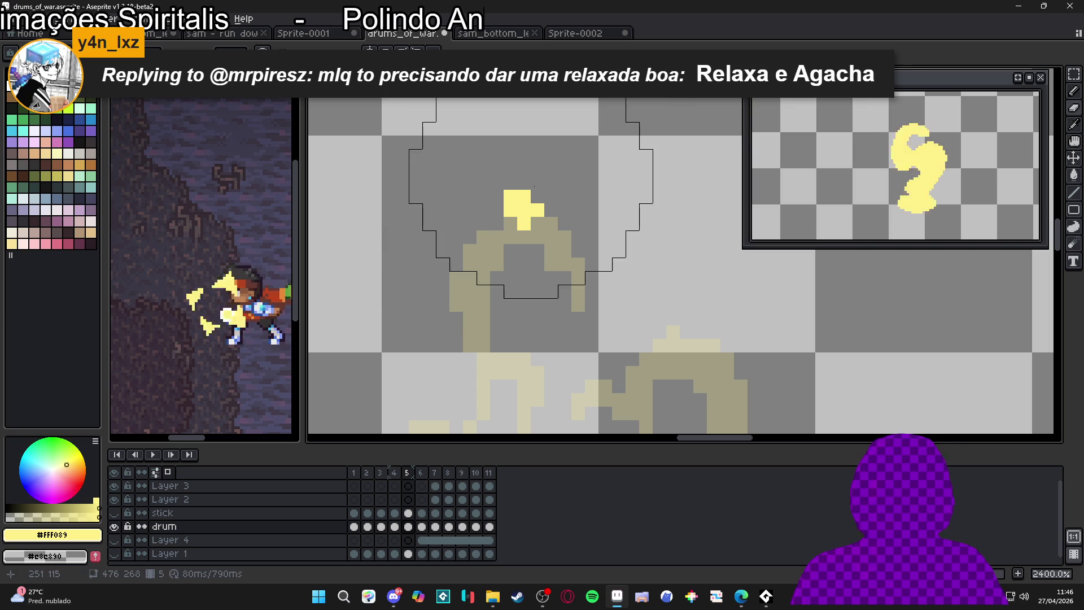
mouse_move(524, 196)
mouse_down()
mouse_move(511, 194)
mouse_move(552, 215)
mouse_up()
click(523, 224)
key(b)
click(561, 227)
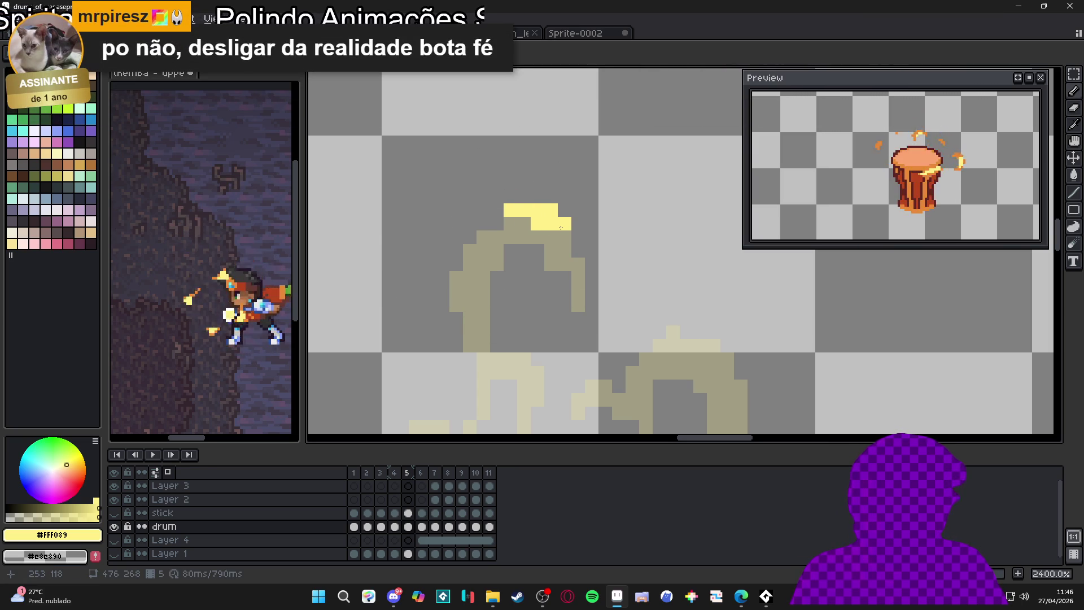
Add yellow highlights down the flame arc's right side, along its top and left edge
scroll(560, 228, up, 1)
click(566, 258)
click(566, 222)
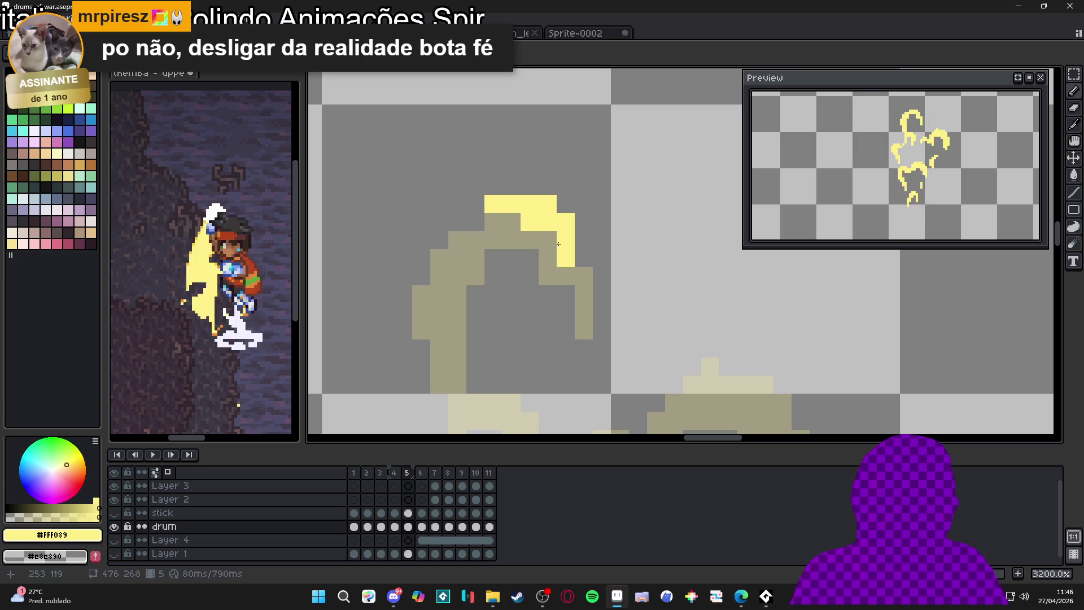
click(548, 240)
click(568, 269)
click(476, 240)
click(457, 258)
click(457, 276)
click(457, 294)
click(445, 294)
click(457, 330)
click(457, 313)
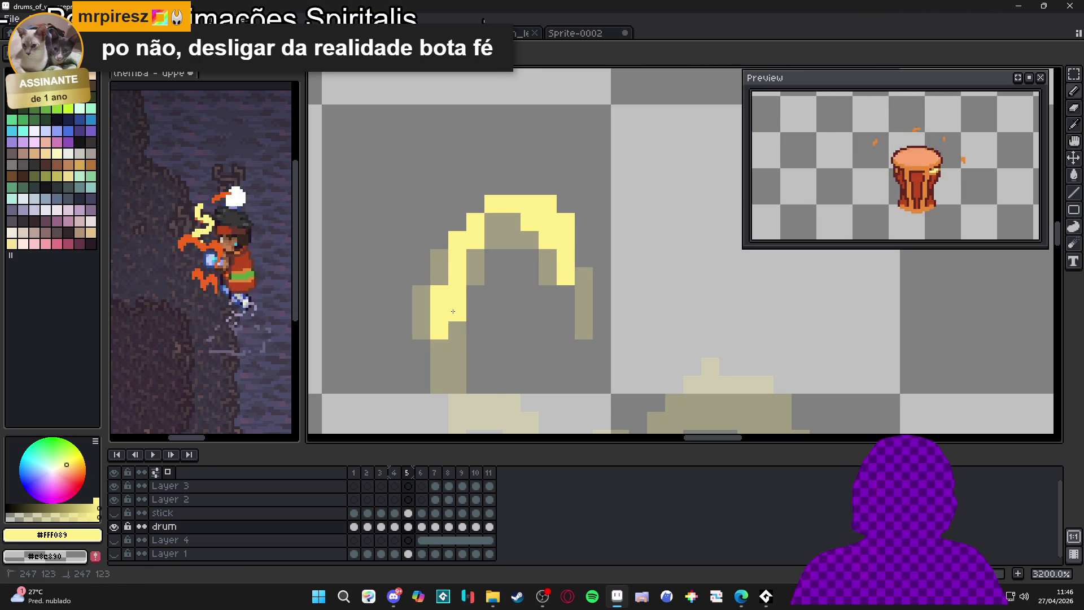
Paint yellow pixels on the lower flame arc and along its upper-right edge
scroll(486, 343, down, 3)
scroll(486, 343, up, 2)
click(562, 280)
click(576, 281)
drag(563, 267, 577, 267)
click(590, 294)
click(576, 294)
click(590, 321)
click(590, 308)
click(603, 308)
Erase a stray yellow pixel and add more yellow pixels along the lower arc
key(e)
click(603, 308)
key(b)
drag(590, 348, 580, 331)
click(540, 306)
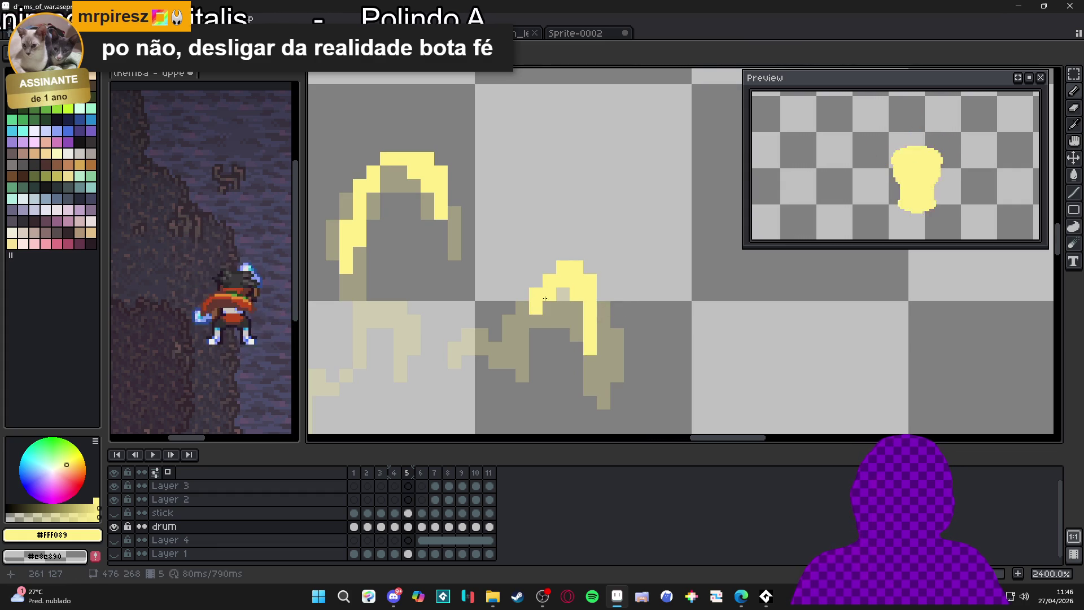
click(511, 323)
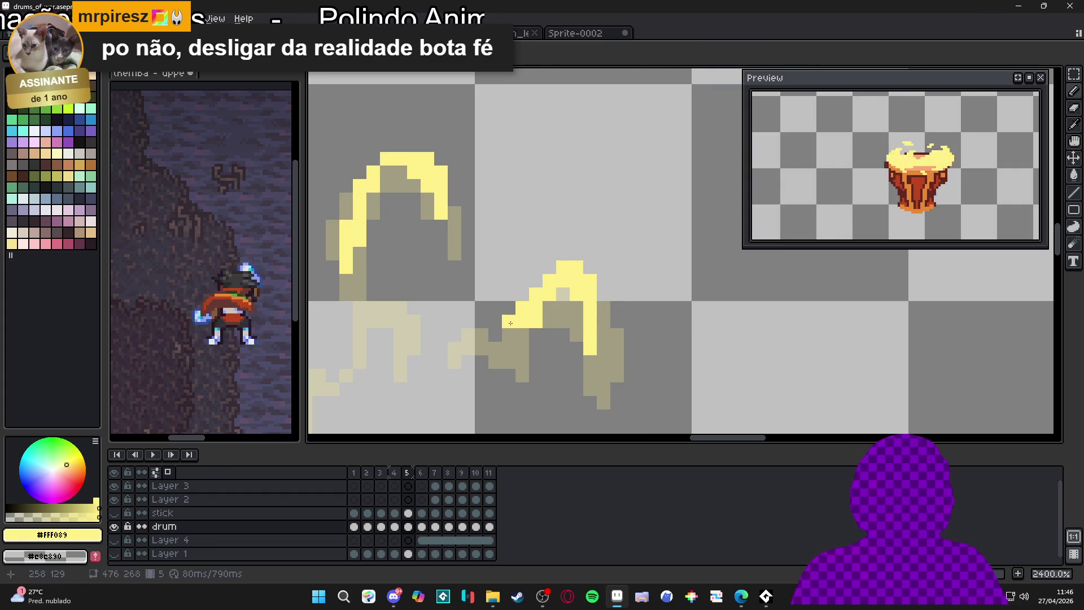
scroll(513, 353, down, 3)
scroll(463, 284, up, 2)
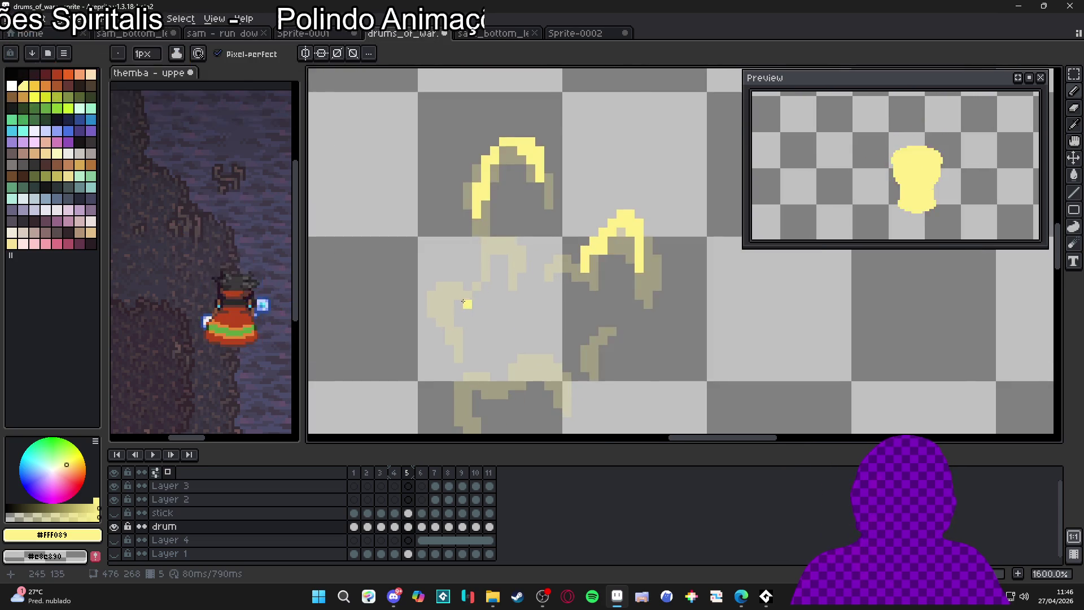
Paint a yellow block on the left wisp and extend highlights over the upper wisps
scroll(484, 271, up, 2)
click(440, 263)
mouse_move(441, 250)
mouse_down()
mouse_move(462, 251)
mouse_move(438, 304)
mouse_move(440, 334)
mouse_up()
click(482, 277)
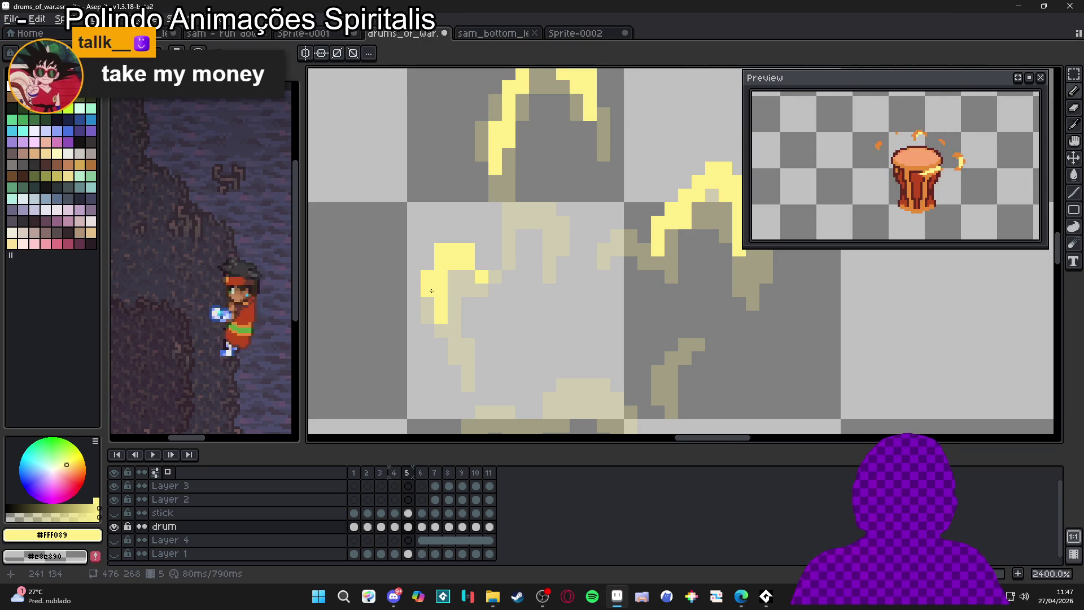
drag(461, 236, 481, 263)
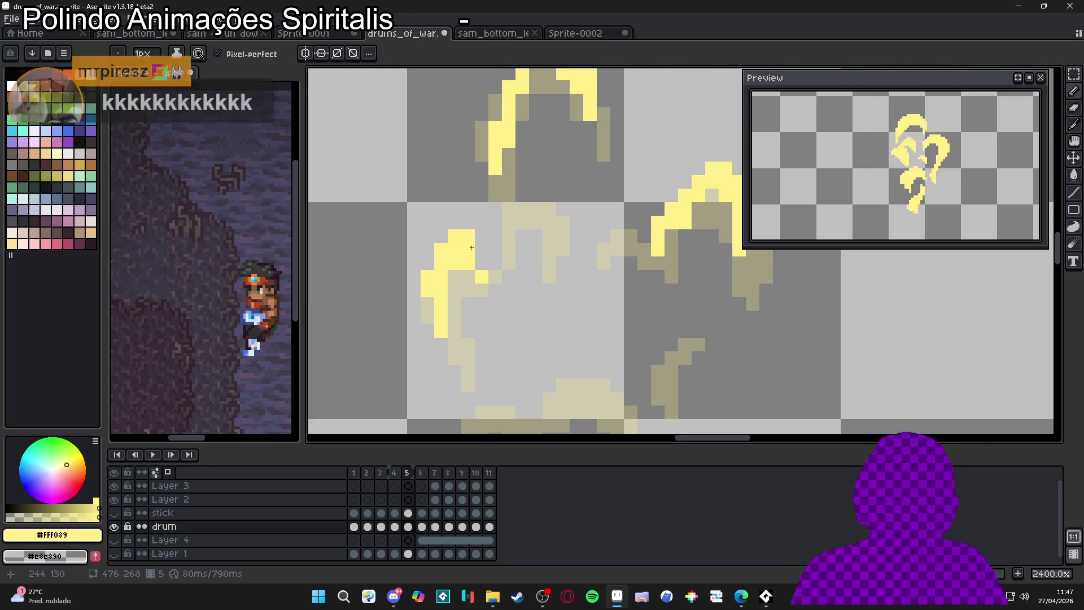
drag(522, 195, 549, 195)
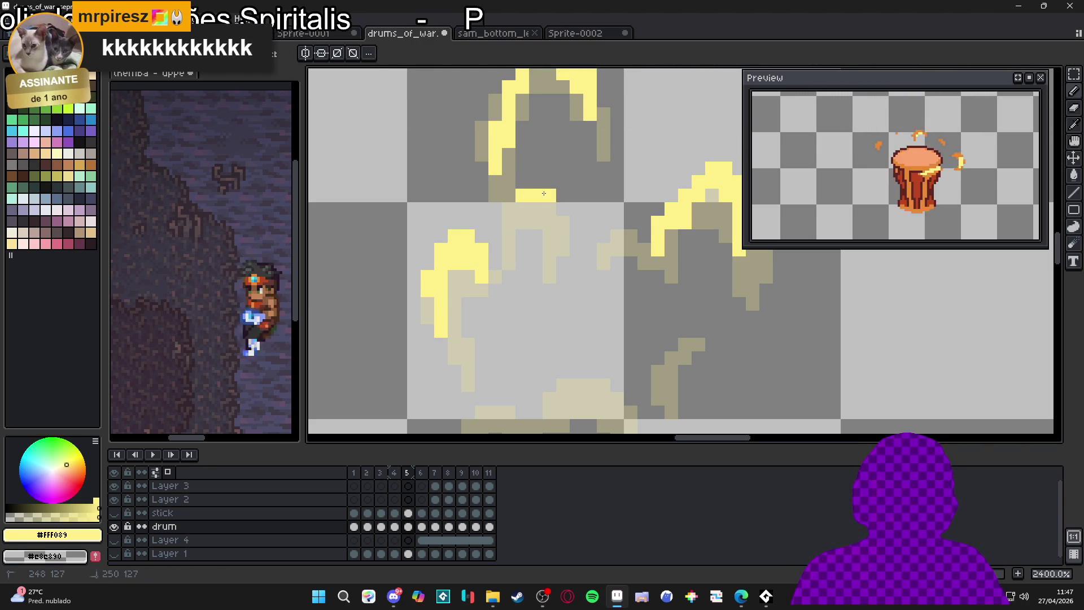
Switch to pixel-perfect drawing and highlight the middle wisp with yellow rows and pixels
key(b)
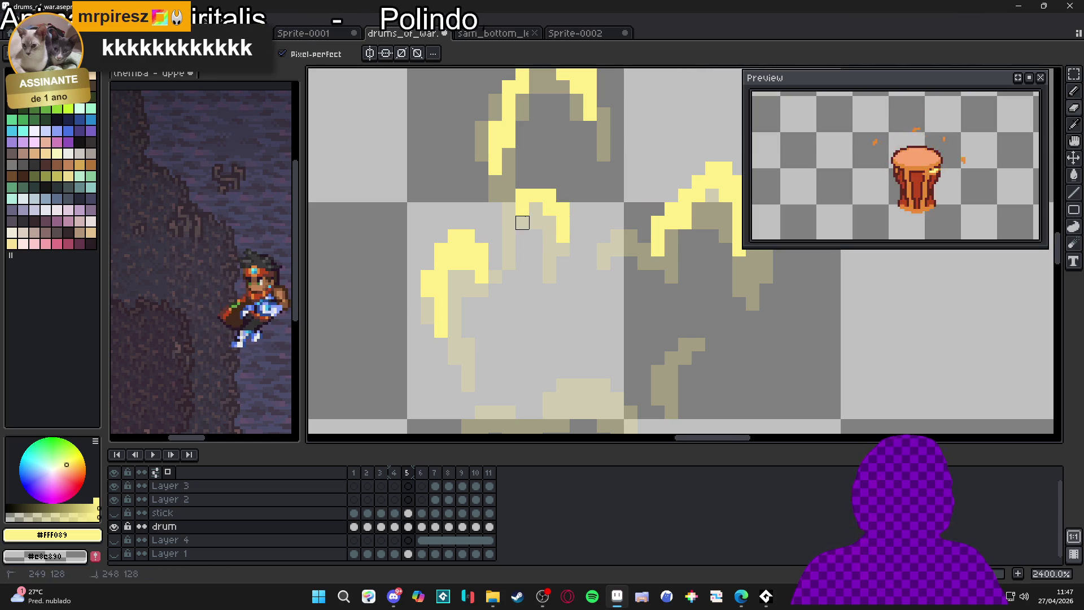
drag(522, 223, 507, 235)
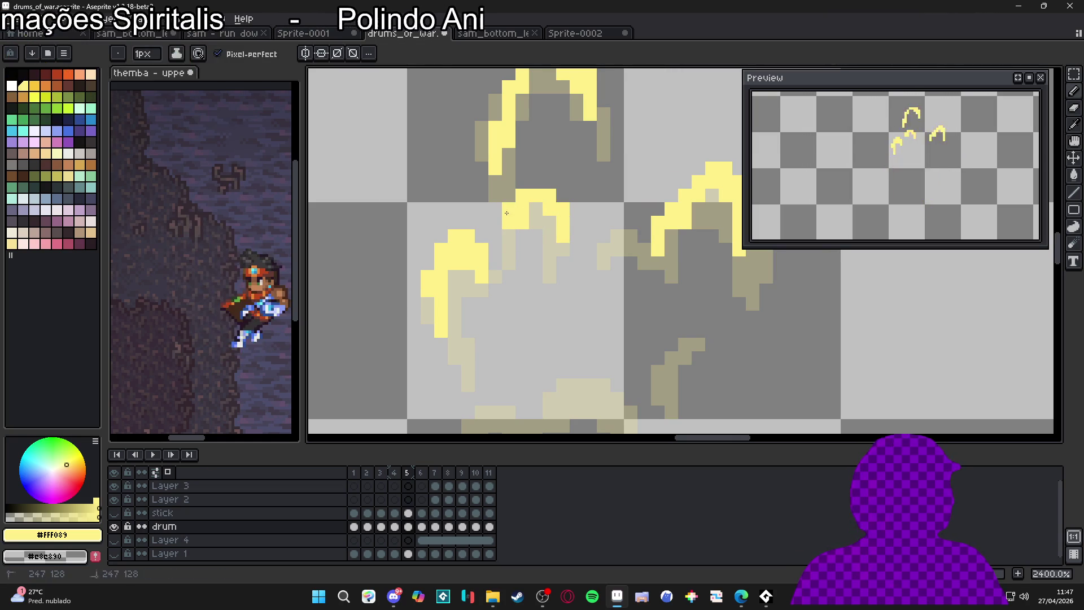
scroll(508, 235, down, 4)
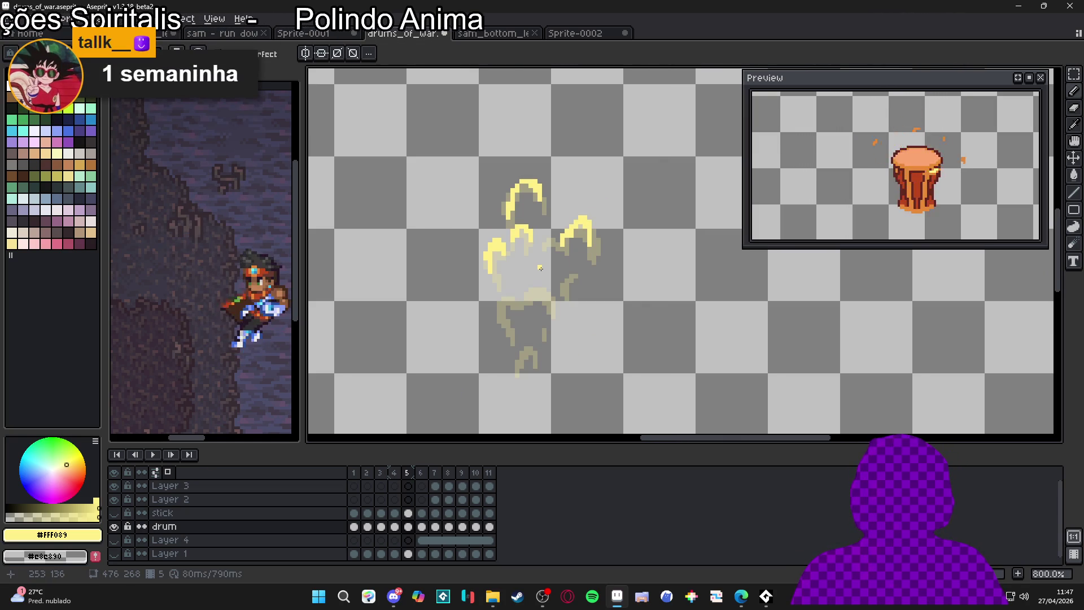
scroll(540, 268, up, 4)
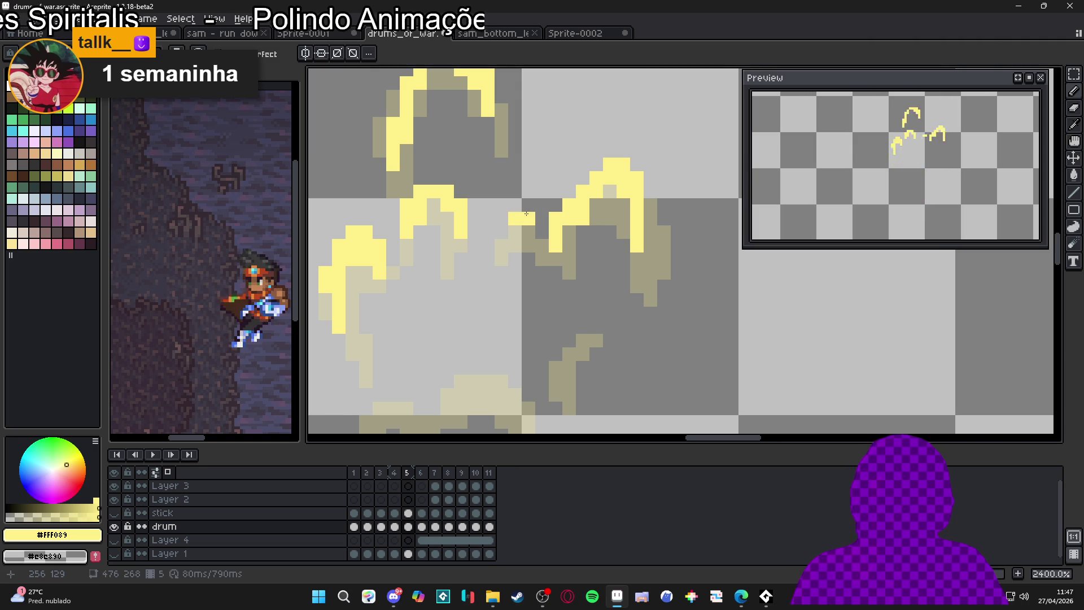
scroll(529, 298, down, 4)
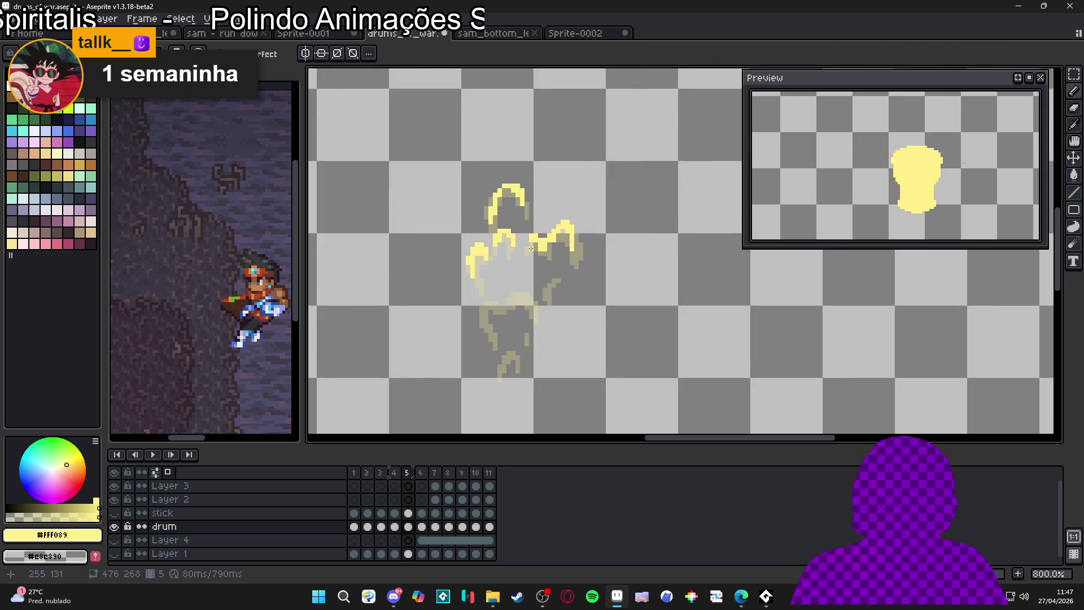
scroll(529, 297, up, 2)
scroll(529, 298, up, 2)
drag(575, 282, 542, 283)
click(535, 296)
click(562, 296)
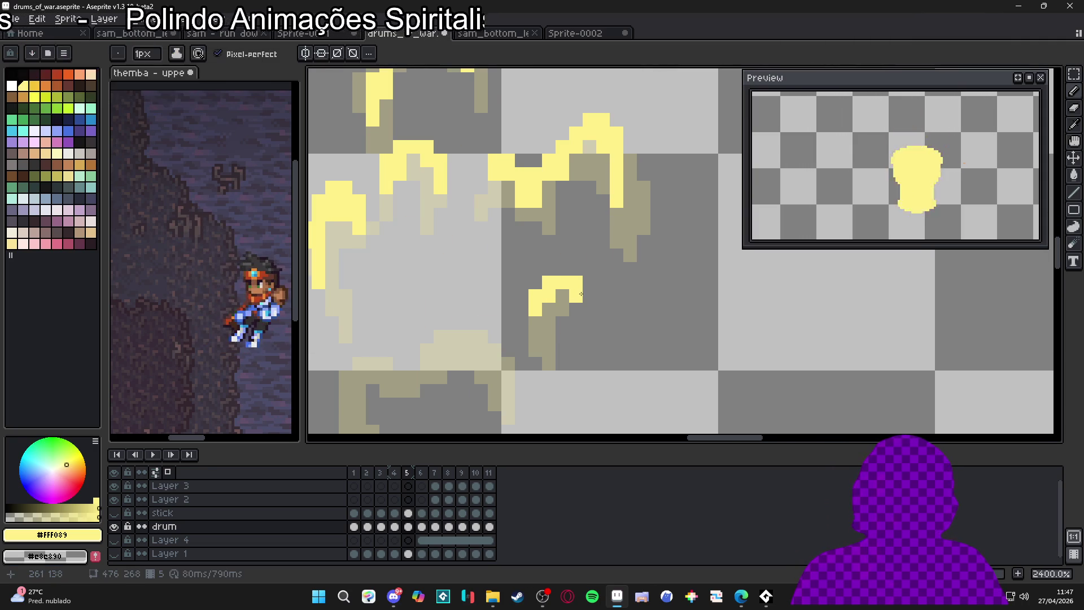
Paint a yellow row across a wisp and dot yellow pixels along the lower wisps
scroll(542, 288, down, 2)
scroll(477, 333, up, 3)
drag(529, 270, 486, 269)
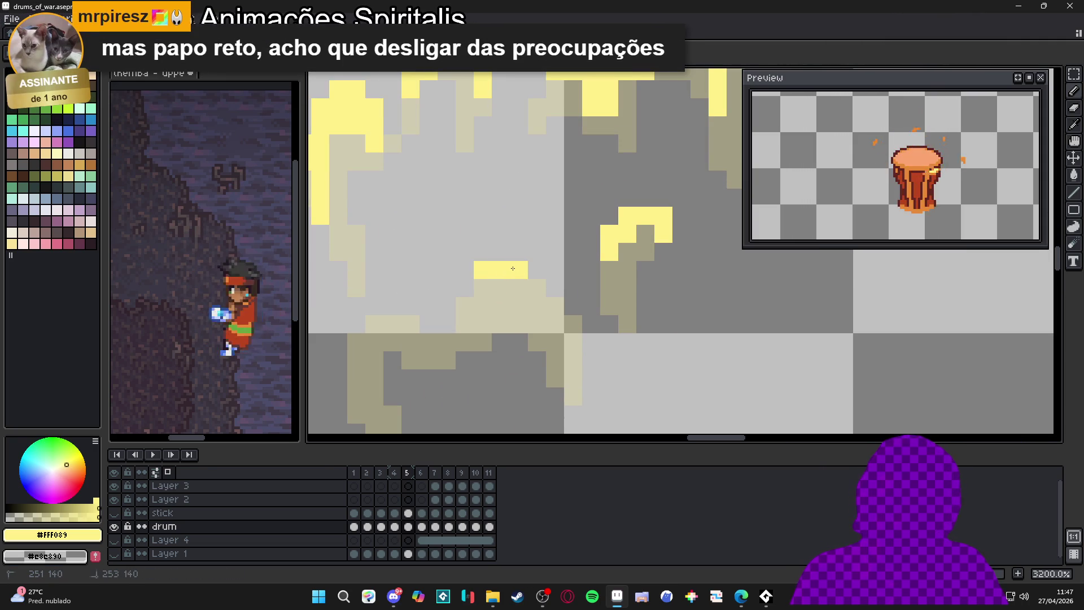
click(536, 288)
click(519, 288)
click(555, 306)
click(556, 294)
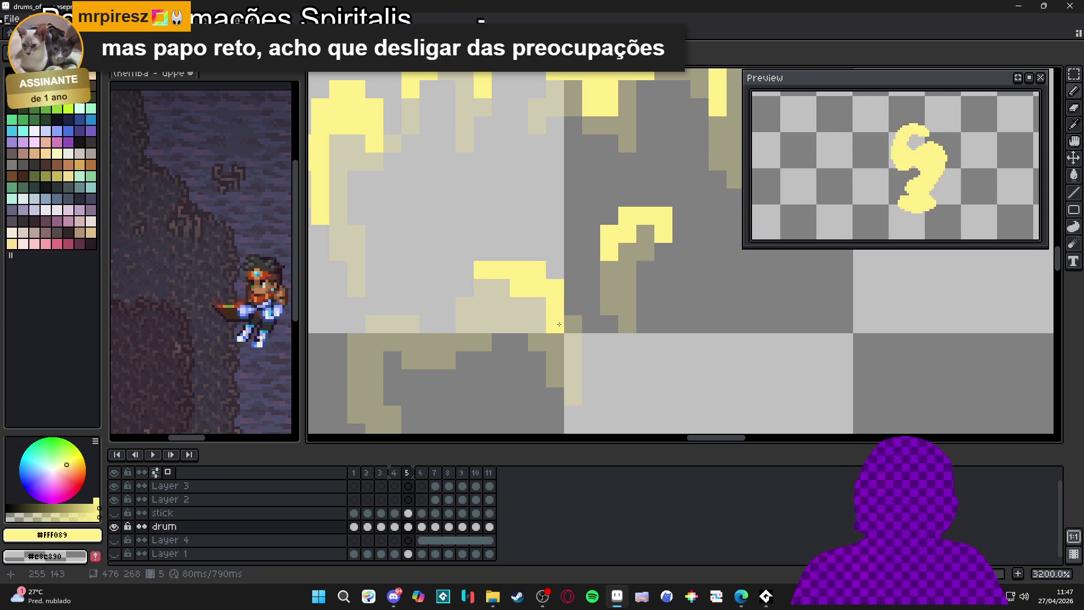
click(555, 342)
click(536, 307)
click(483, 306)
click(465, 324)
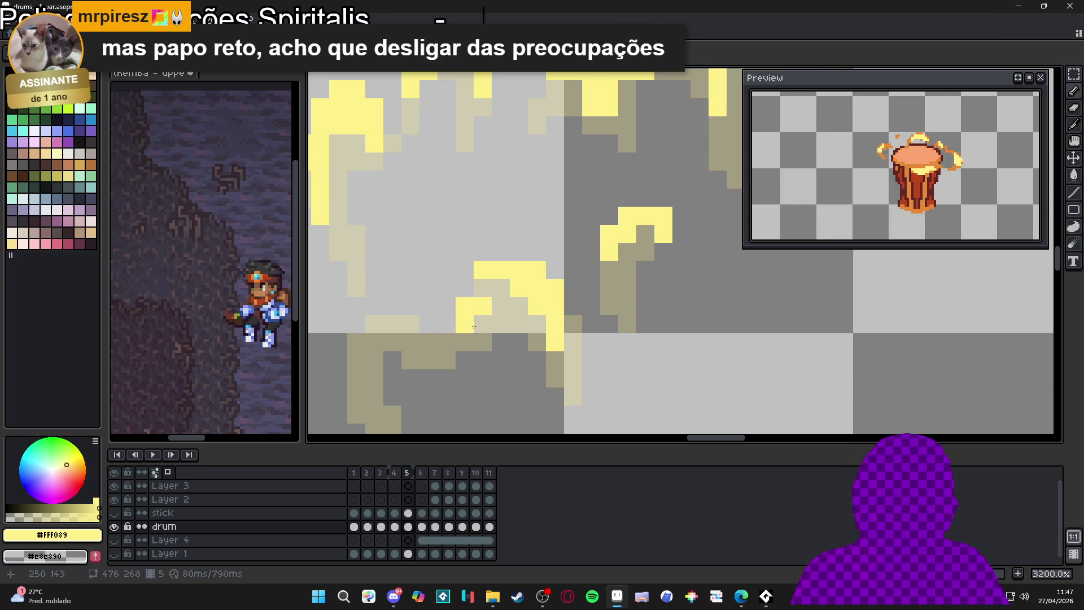
click(483, 324)
click(482, 288)
click(464, 343)
drag(465, 342, 486, 276)
Highlight the upper-left wisp down to its tip and fill gaps around the yellow blob
click(416, 239)
mouse_move(416, 238)
mouse_down()
mouse_move(398, 223)
mouse_move(429, 237)
mouse_up()
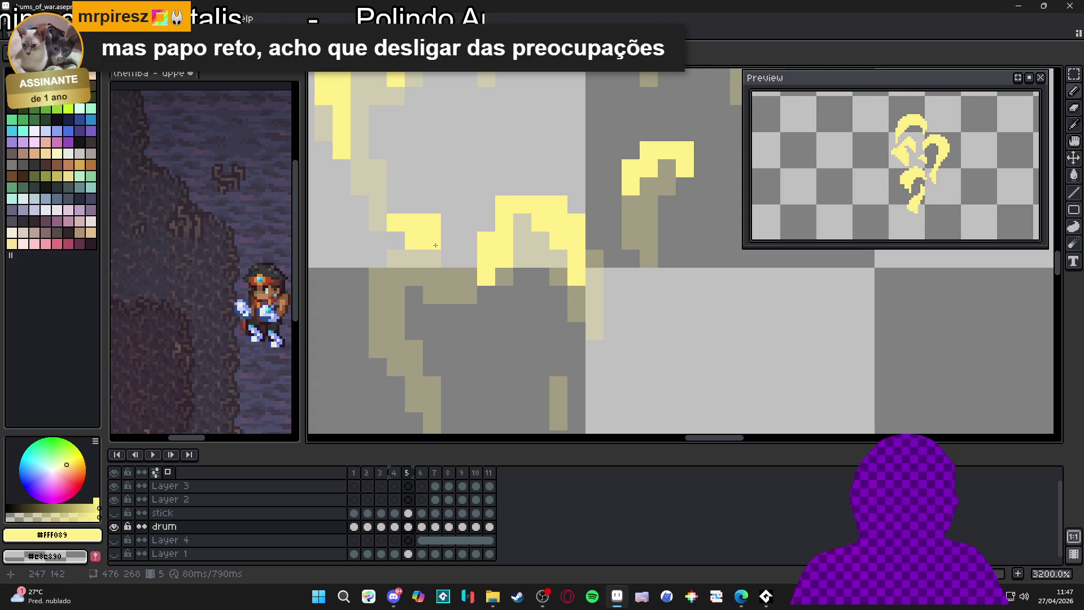
mouse_move(455, 256)
mouse_down()
mouse_move(428, 266)
mouse_move(378, 258)
mouse_move(396, 258)
mouse_move(378, 313)
mouse_up()
click(378, 348)
scroll(388, 275, down, 2)
scroll(388, 275, up, 1)
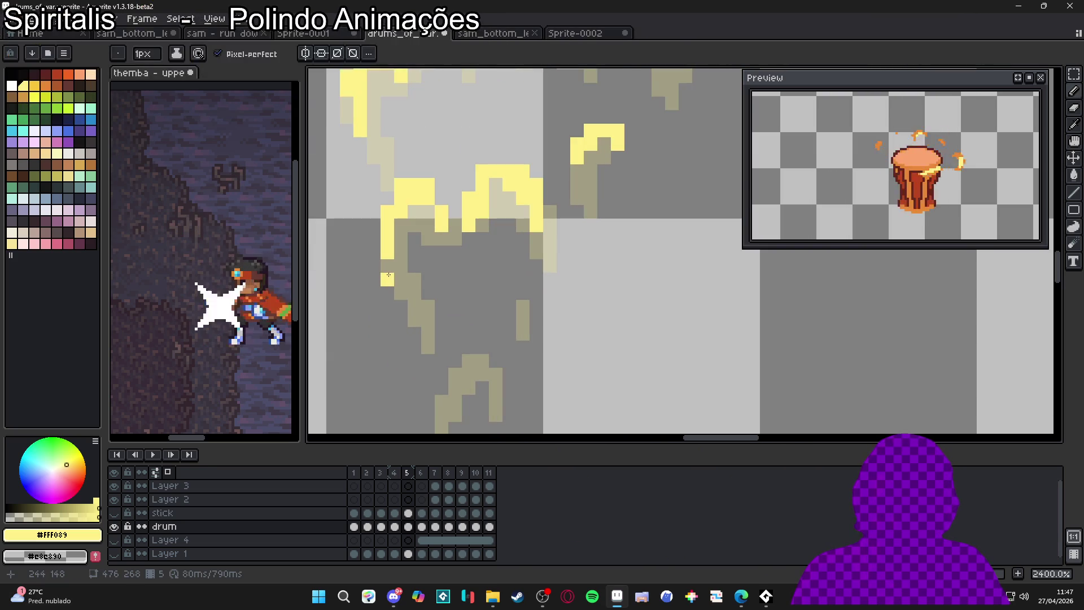
click(387, 265)
scroll(387, 201, up, 1)
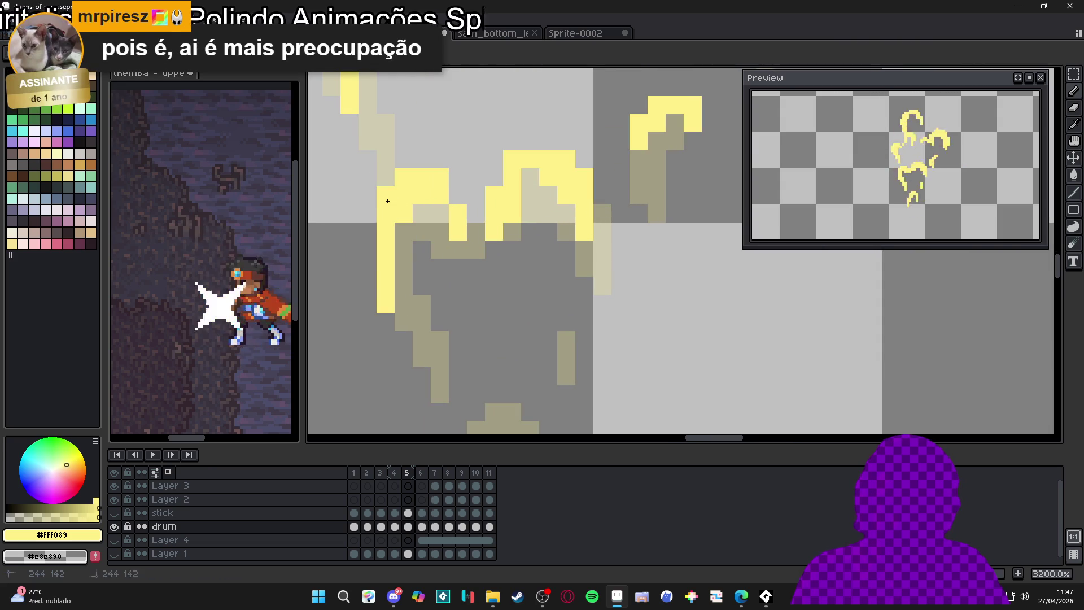
scroll(387, 201, down, 3)
scroll(460, 241, up, 3)
mouse_move(474, 218)
mouse_down()
mouse_move(493, 254)
mouse_move(436, 269)
mouse_up()
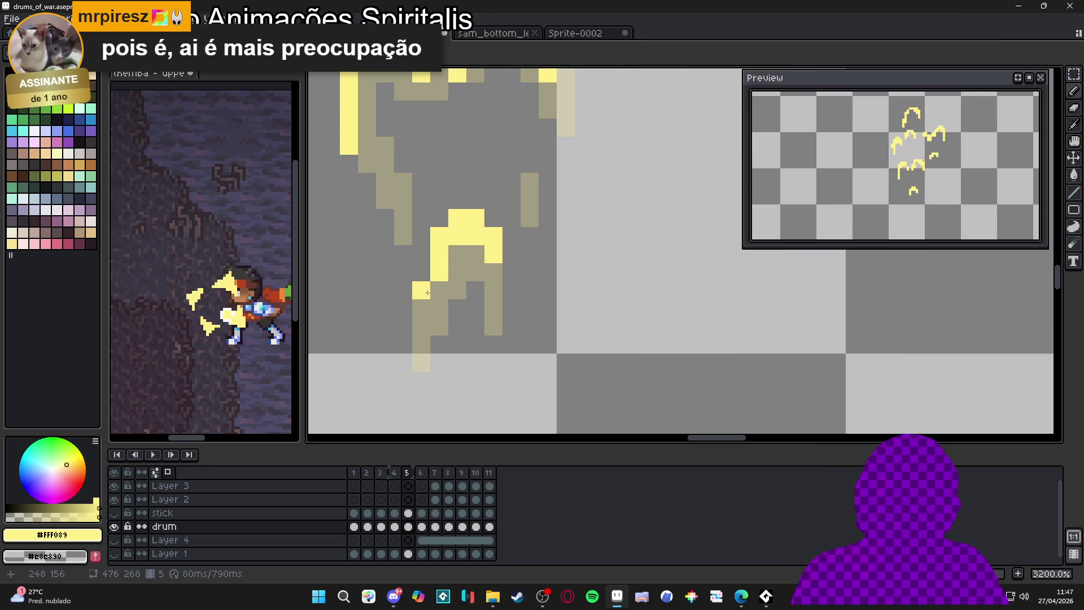
click(530, 182)
scroll(529, 261, down, 4)
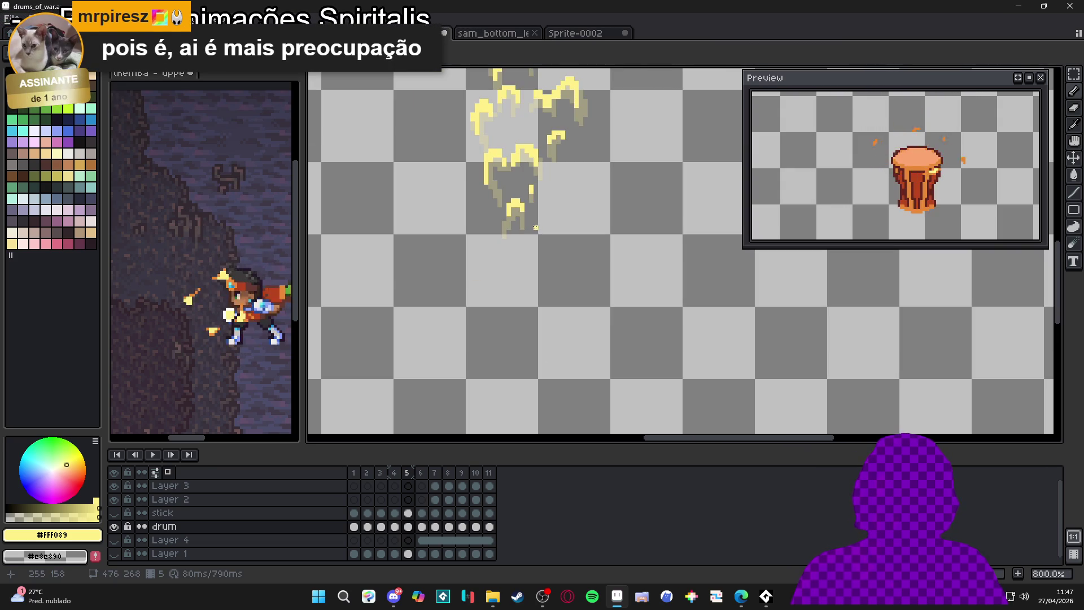
scroll(497, 316, up, 1)
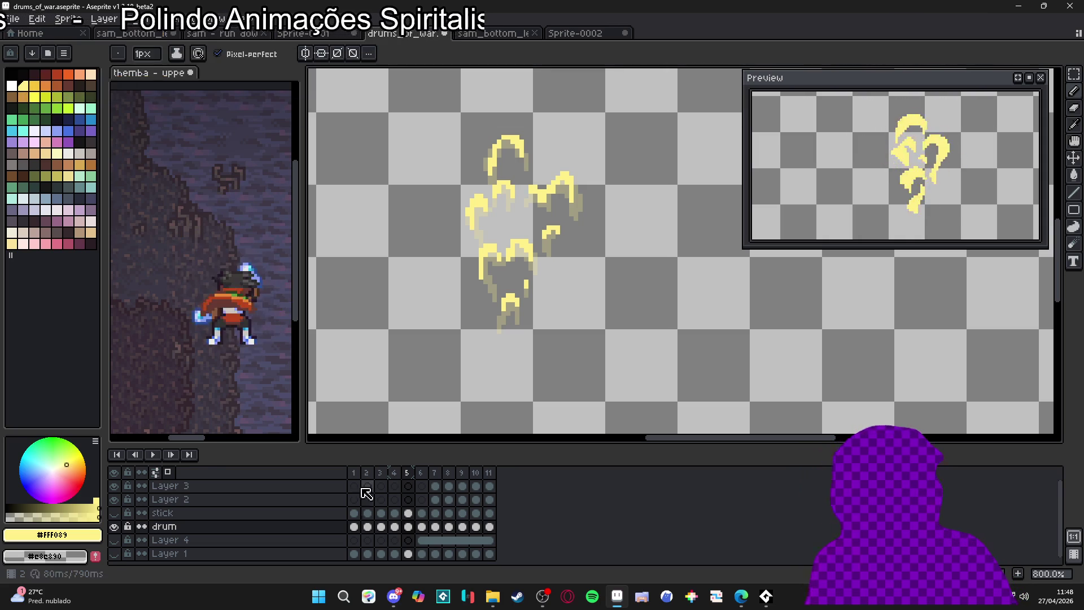
click(170, 476)
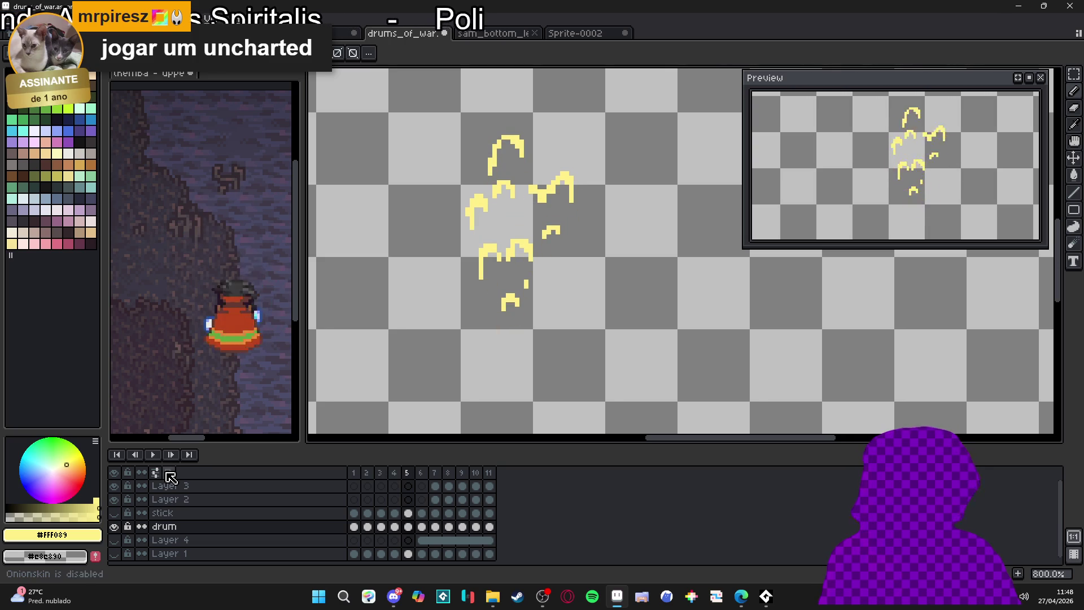
click(170, 475)
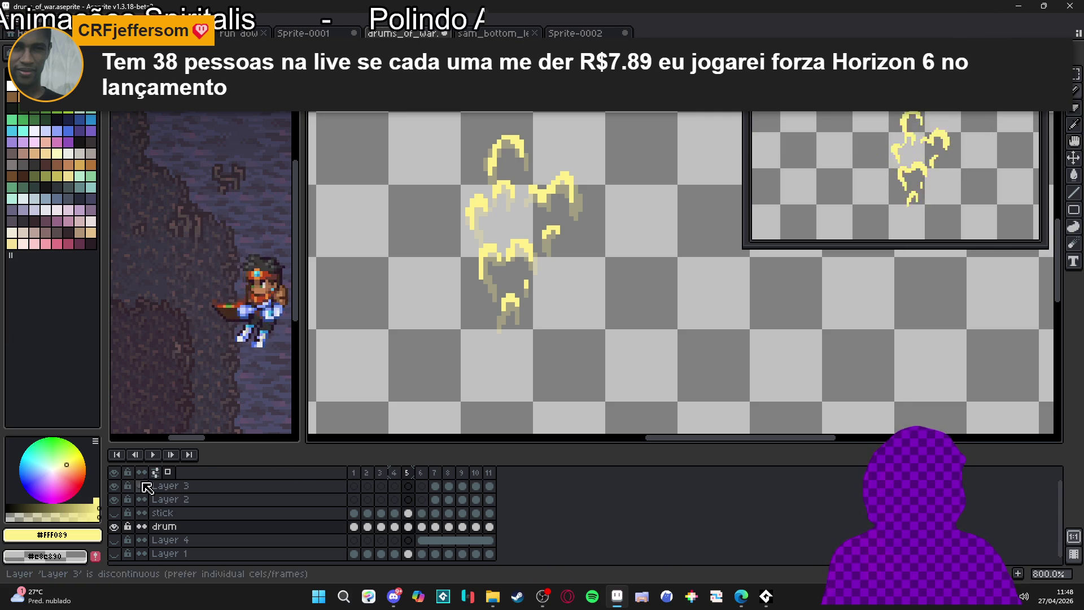
click(158, 473)
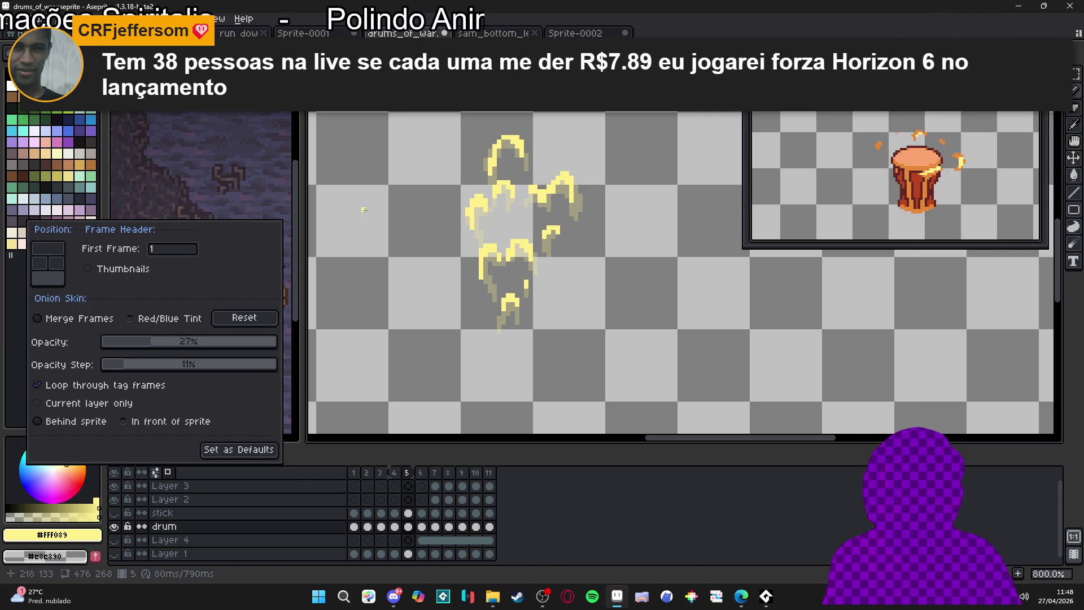
click(370, 460)
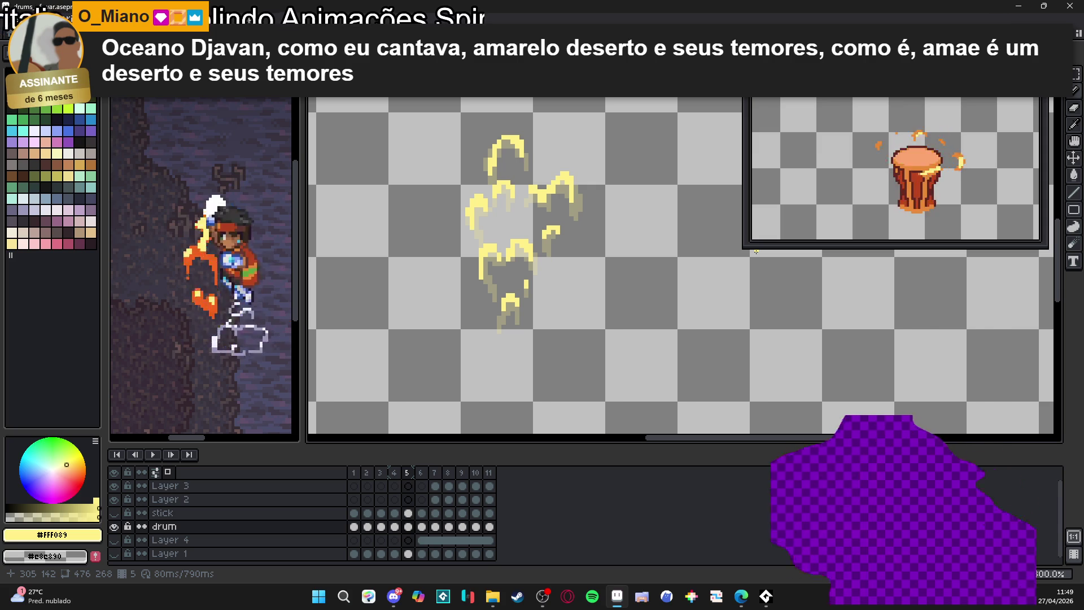
click(517, 596)
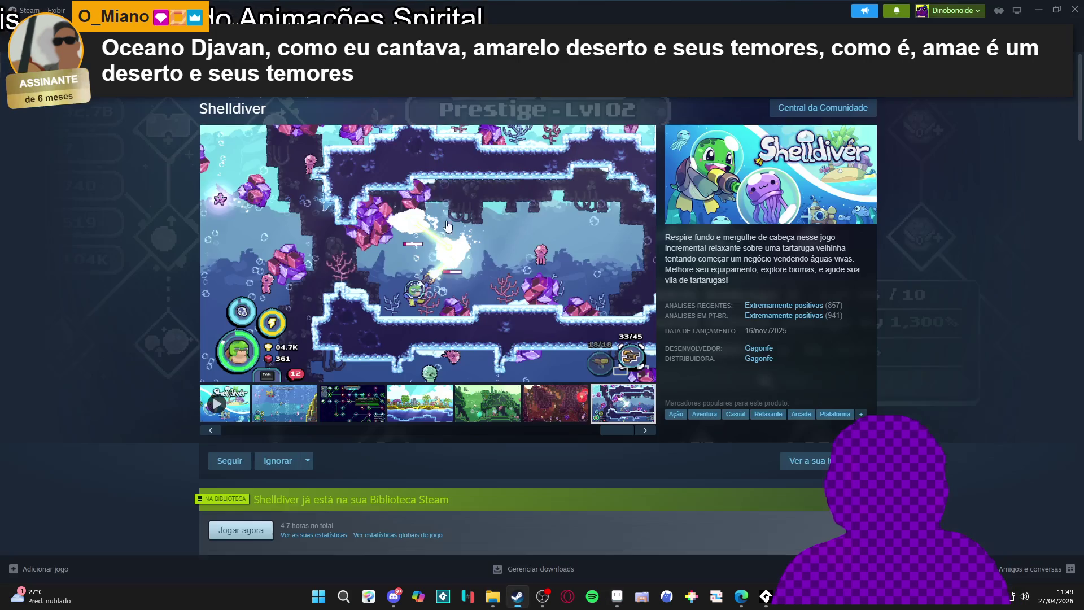
Search the Steam store for 'forza hor', open the Forza Horizon 6 page, then bring up Start
click(663, 89)
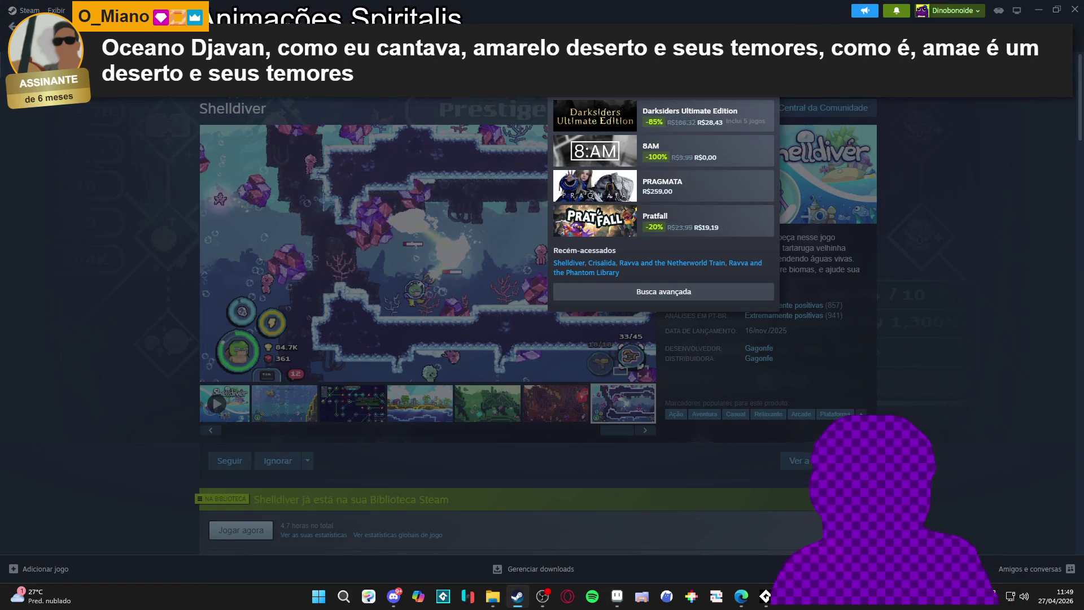
text(forza ho)
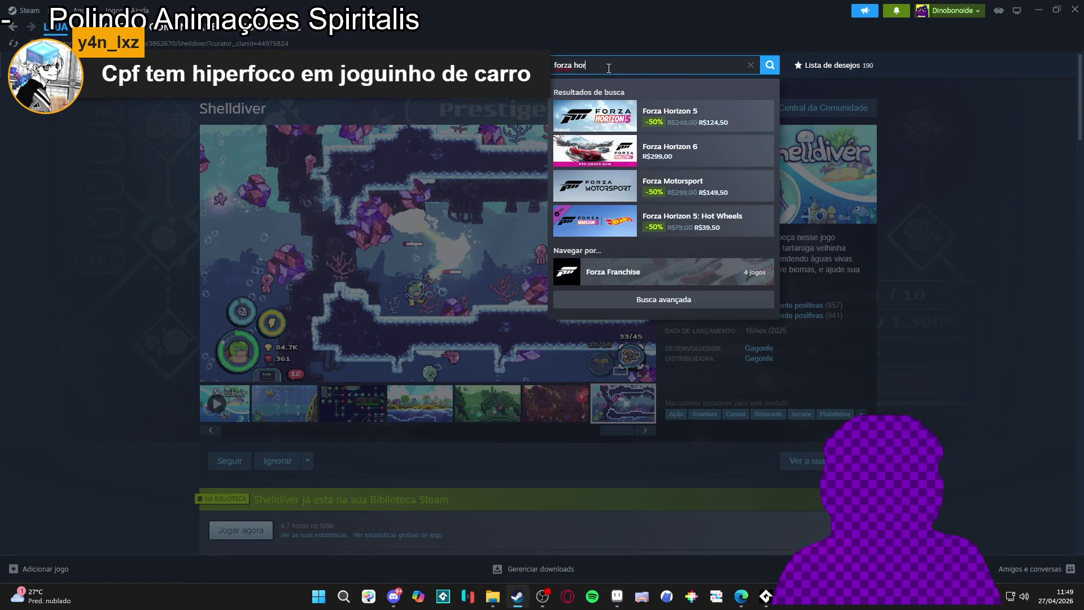
text(r)
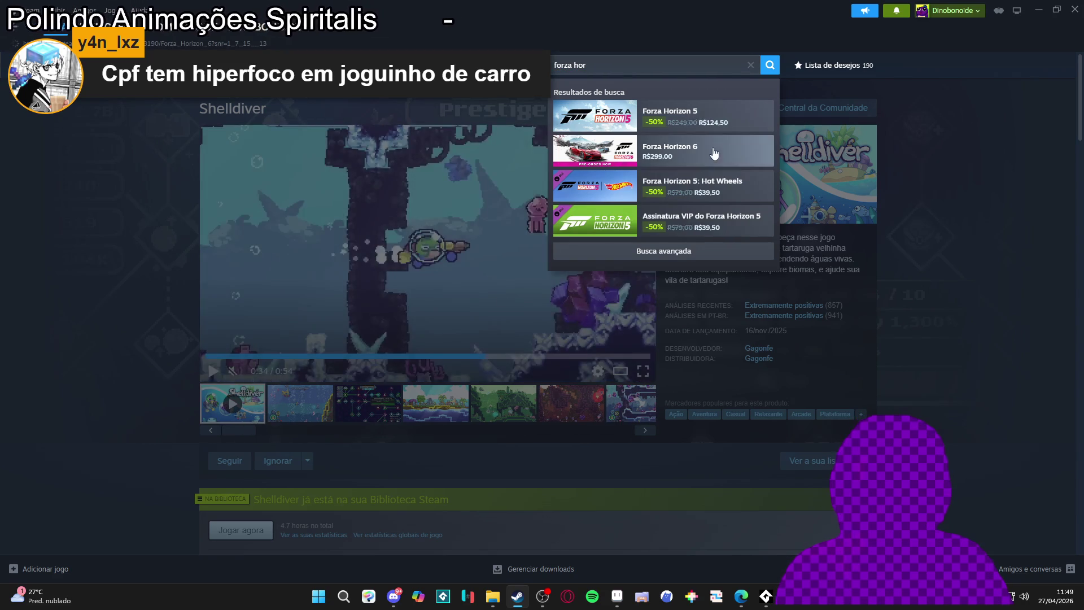
click(730, 151)
key(super)
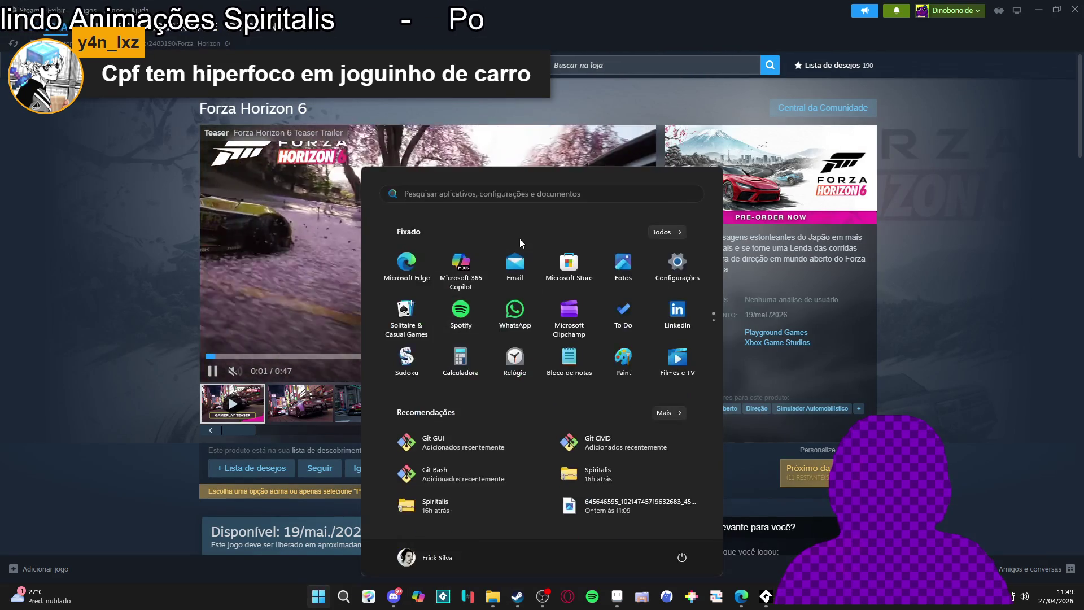
Launch Calculator from Start search and compute 299/38 (≈7.868)
text(calculadora)
key(Return)
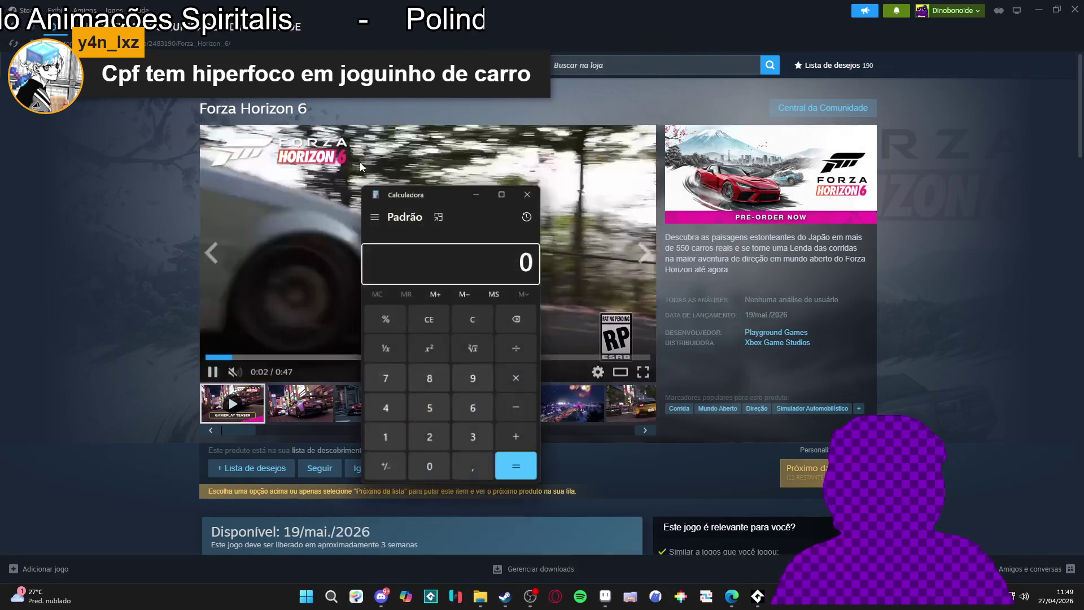
drag(421, 191, 597, 165)
text(299)
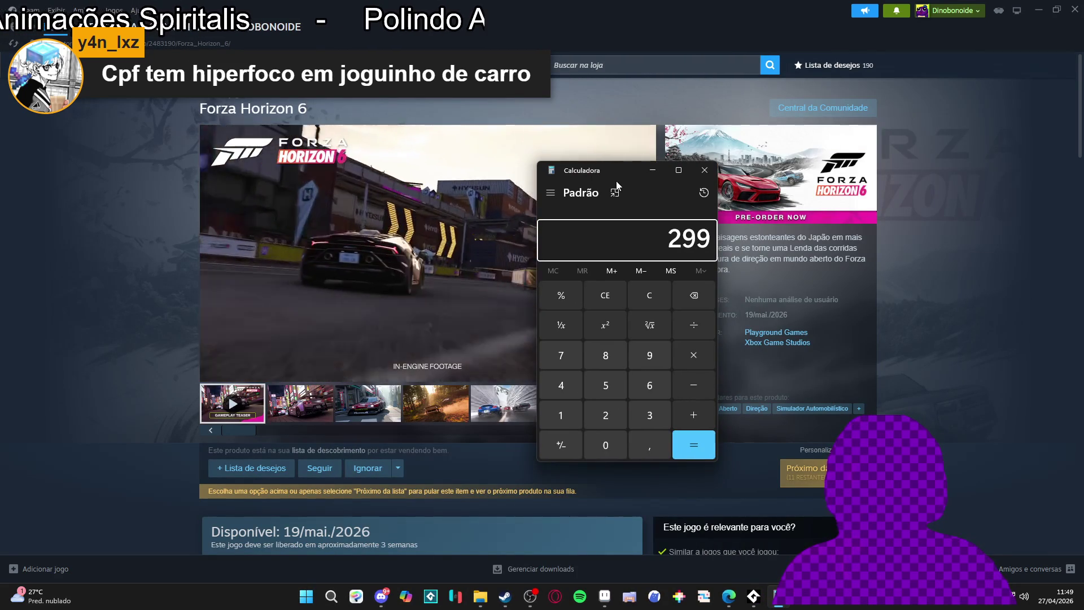
text(/38)
key(Return)
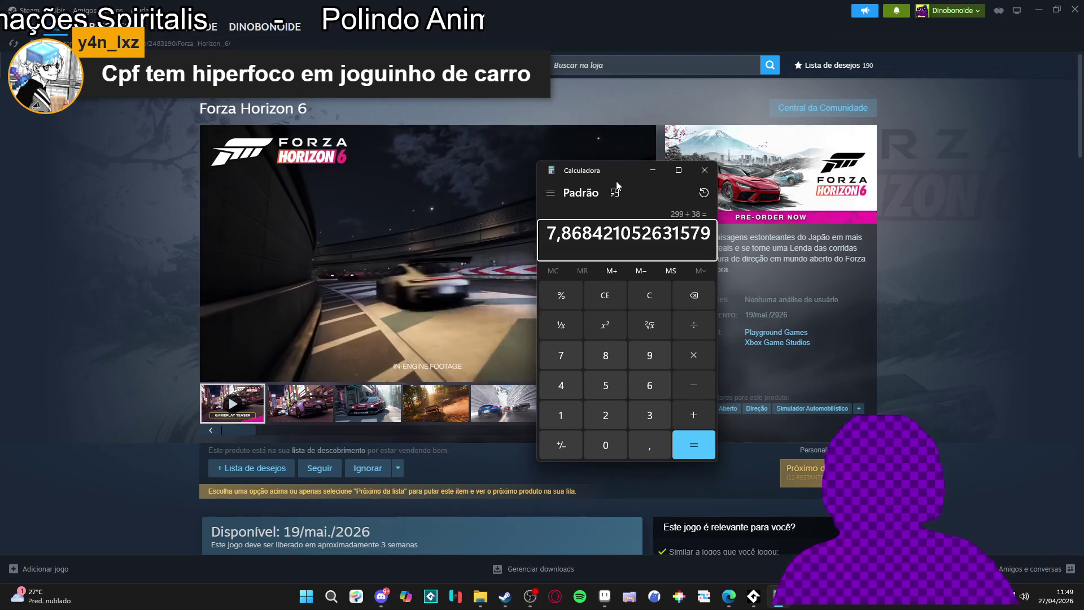
Close Calculator and return to Aseprite
drag(657, 175, 943, 184)
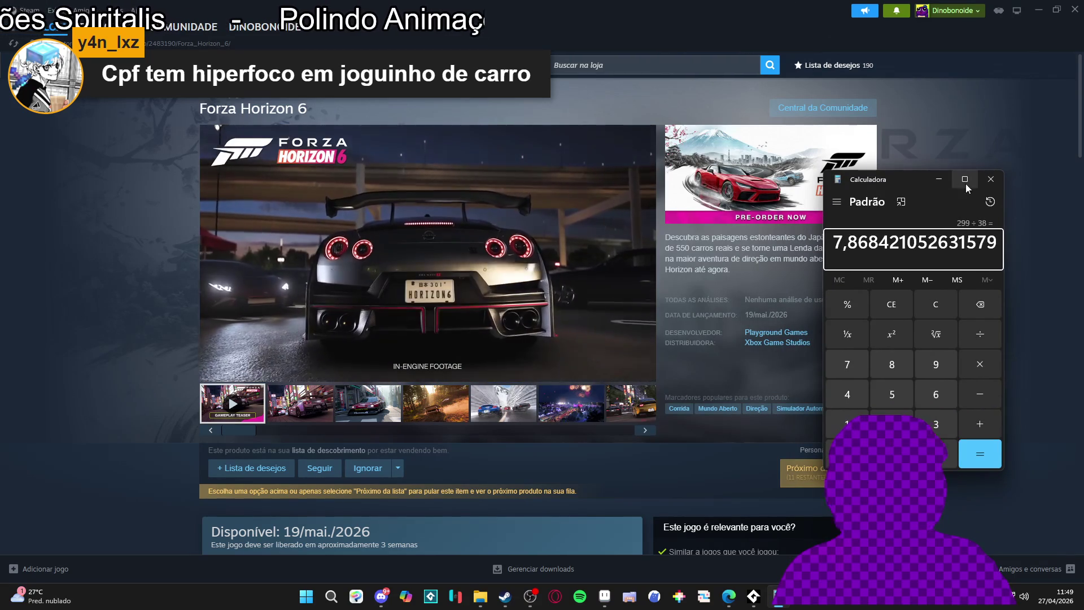
click(990, 179)
key(alt+Tab)
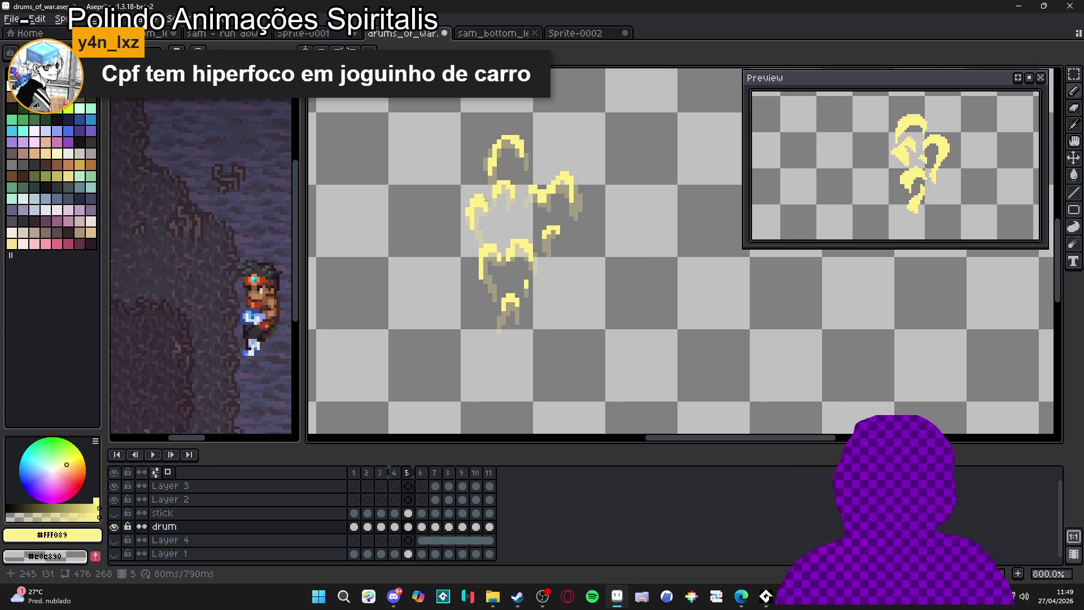
Add a new frame 6 after frame 5, erase its strokes, and switch to the Pencil
scroll(451, 316, up, 1)
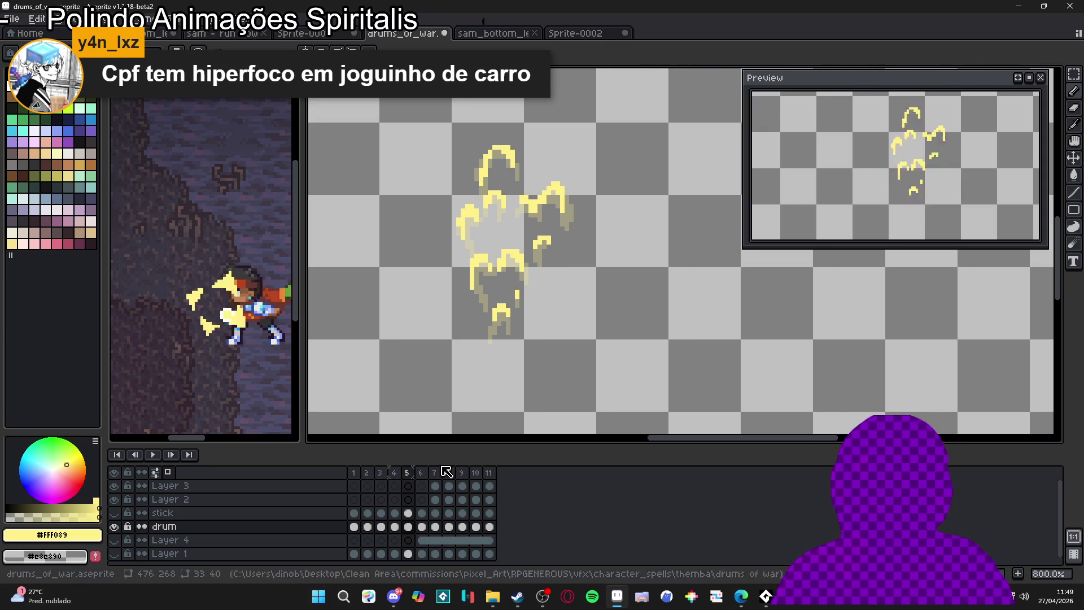
click(407, 473)
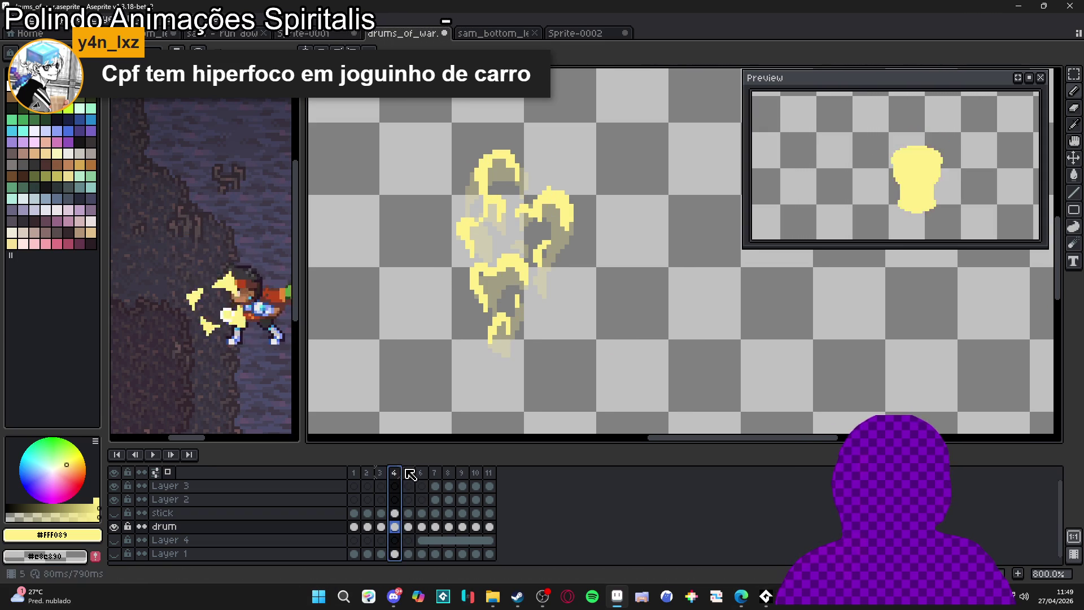
click(1018, 574)
mouse_move(497, 327)
mouse_down()
mouse_move(460, 218)
mouse_move(503, 315)
mouse_move(499, 147)
mouse_move(536, 175)
mouse_move(535, 157)
mouse_move(498, 115)
mouse_move(539, 136)
mouse_up()
key(b)
Place yellow pixels at the flame tip and along the upper flame strokes
scroll(498, 146, up, 5)
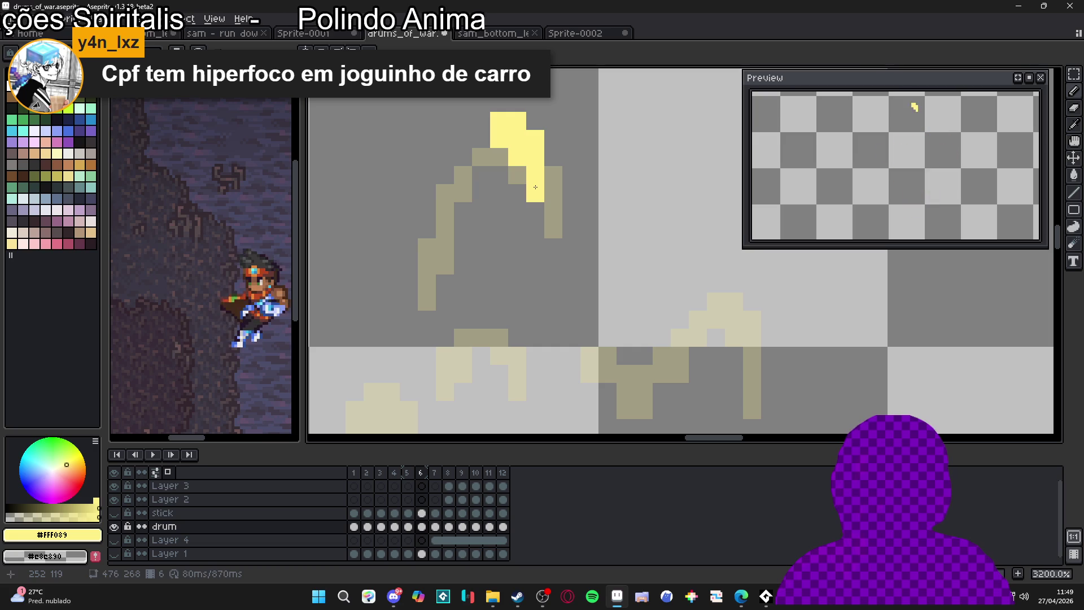
key(ctrl+z)
click(484, 164)
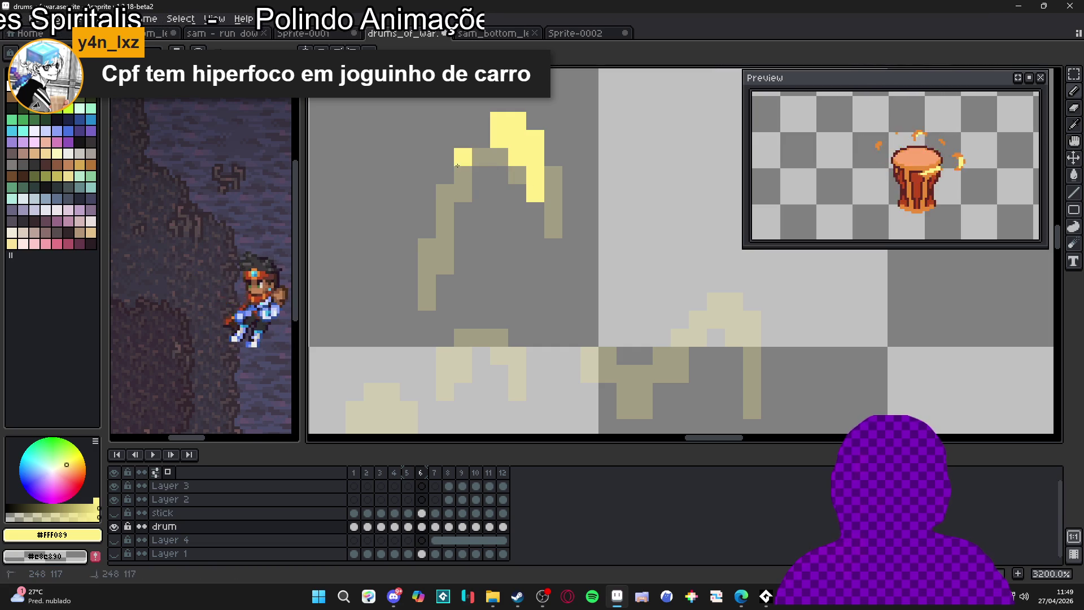
click(445, 193)
scroll(444, 193, down, 1)
click(436, 221)
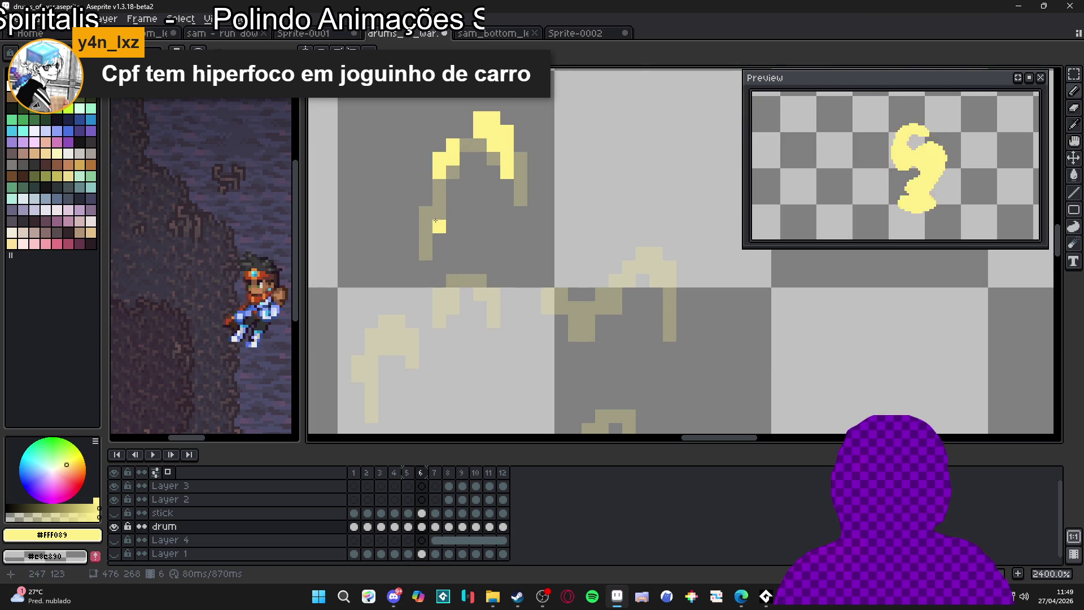
scroll(439, 219, down, 2)
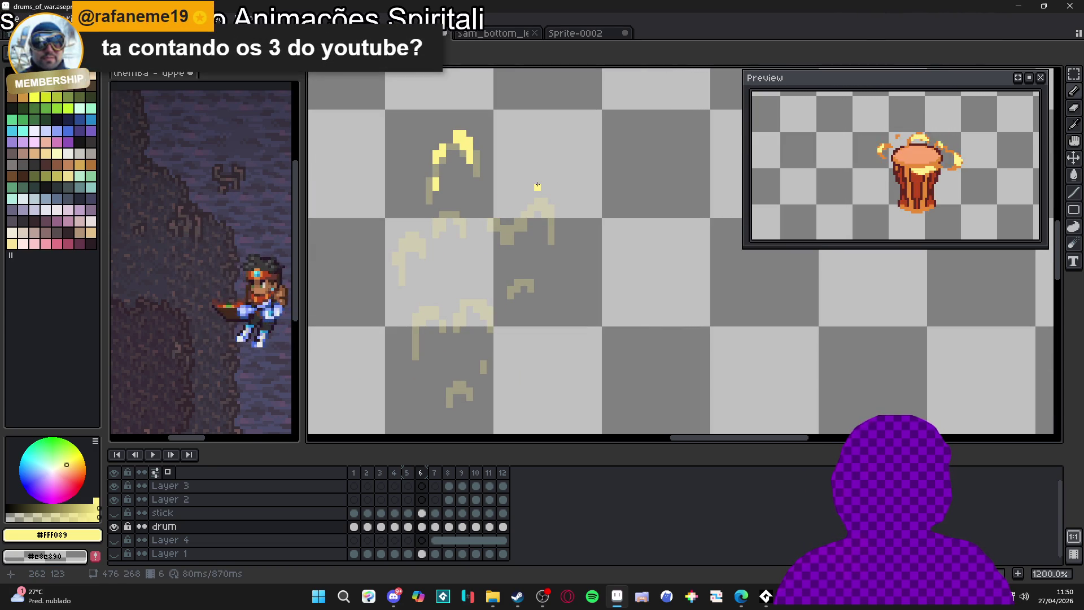
scroll(559, 175, up, 2)
mouse_move(548, 221)
mouse_down()
mouse_move(546, 208)
mouse_move(560, 222)
mouse_move(555, 243)
mouse_up()
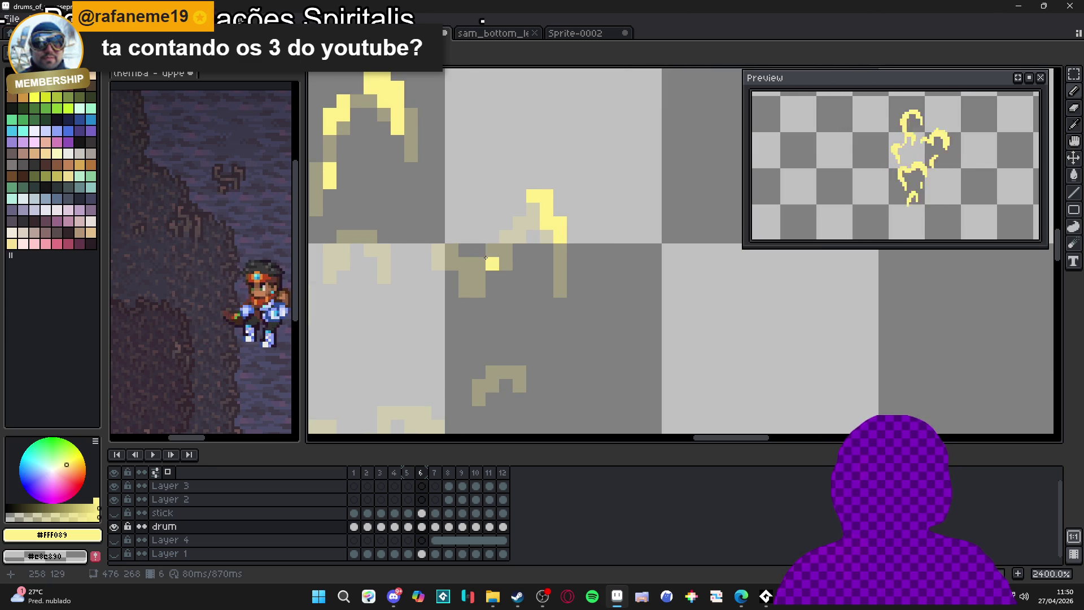
drag(489, 243, 492, 247)
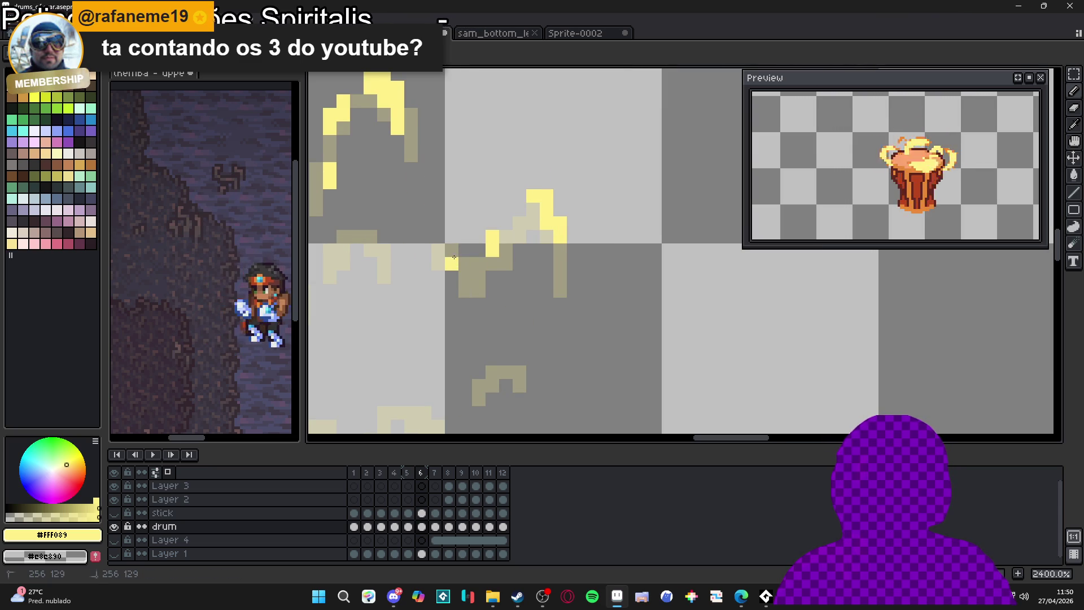
Add yellow pixels to the right flame and the lower-left flame wisps
scroll(478, 261, down, 3)
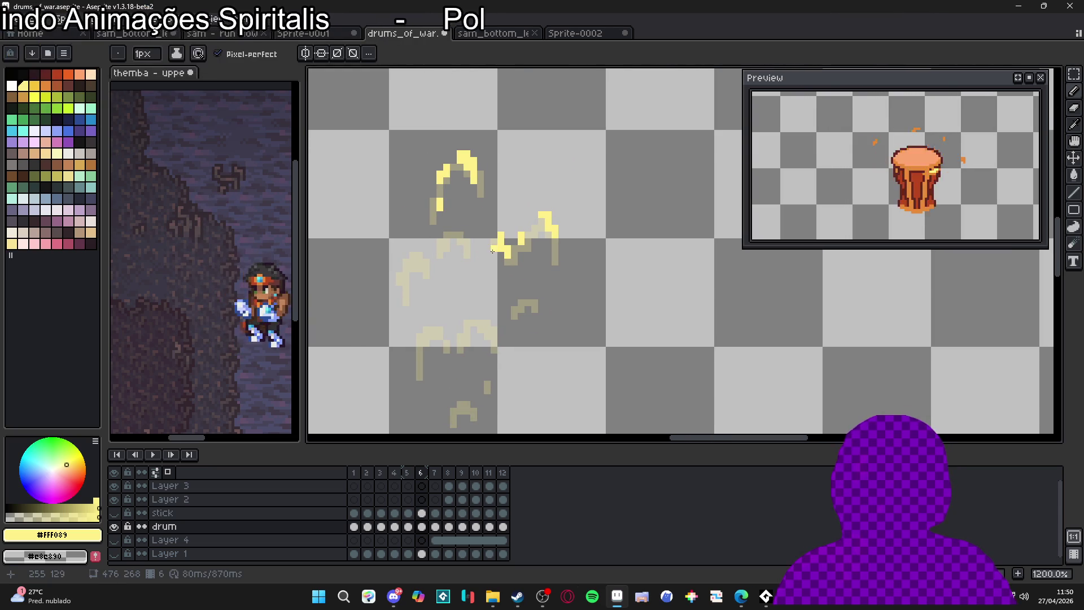
drag(487, 263, 525, 254)
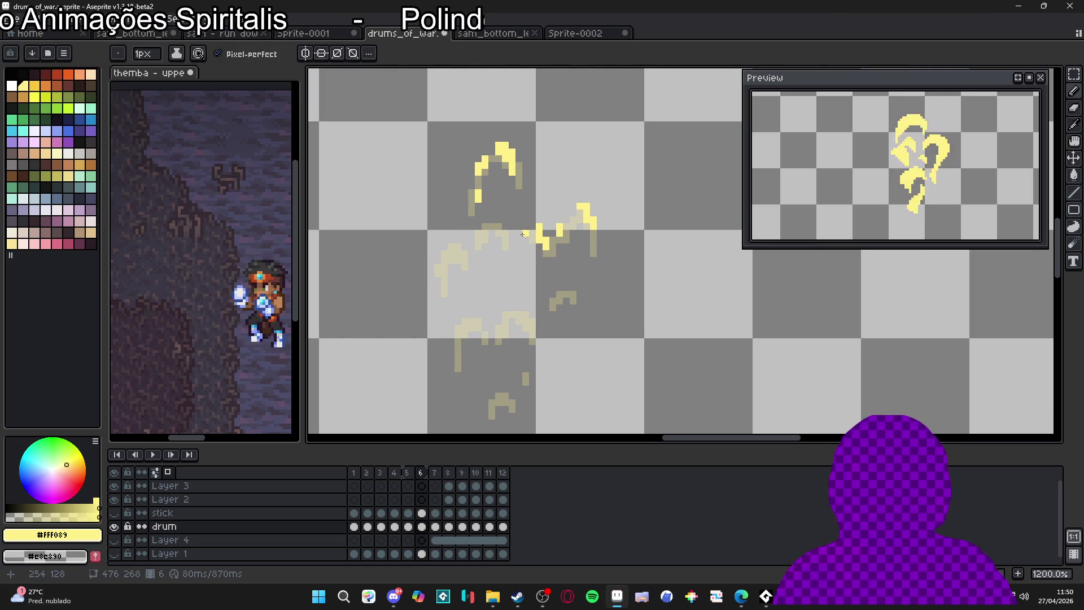
scroll(525, 254, up, 3)
click(514, 212)
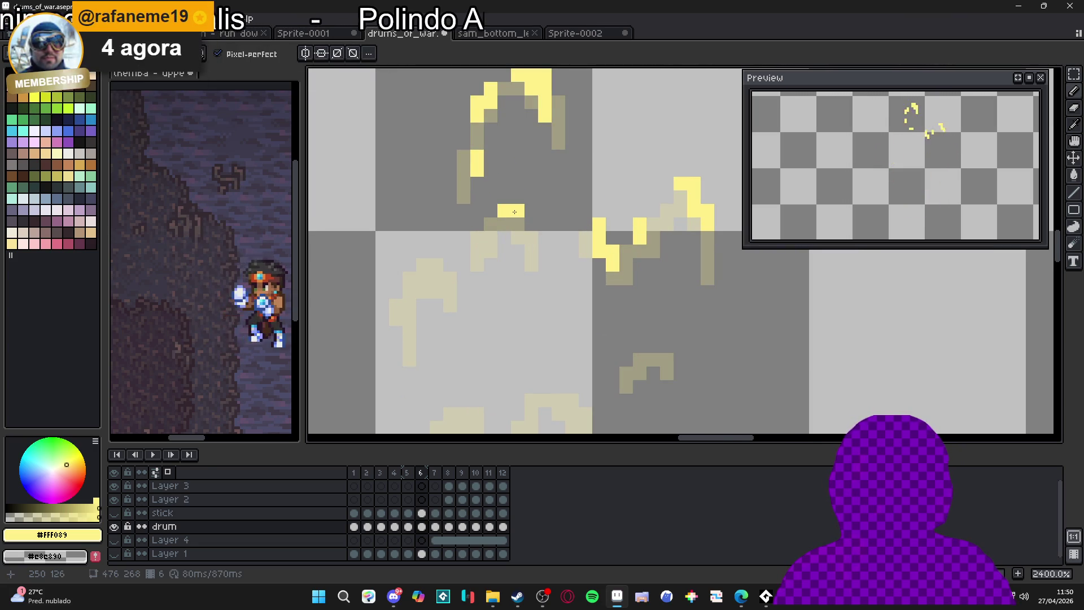
click(531, 237)
click(487, 237)
click(490, 251)
click(477, 265)
click(423, 251)
click(437, 255)
click(436, 279)
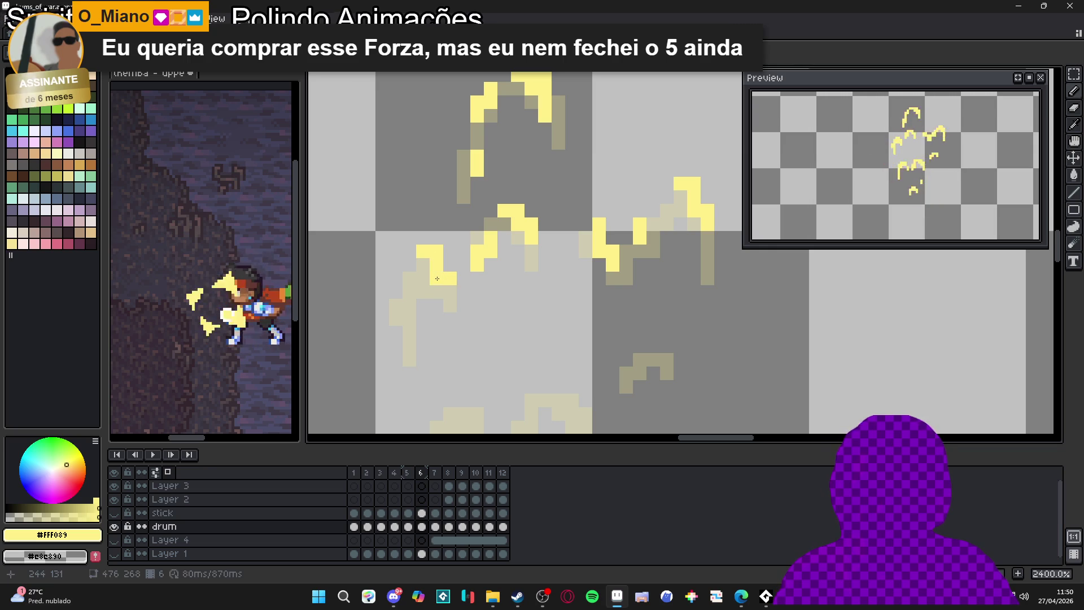
click(449, 291)
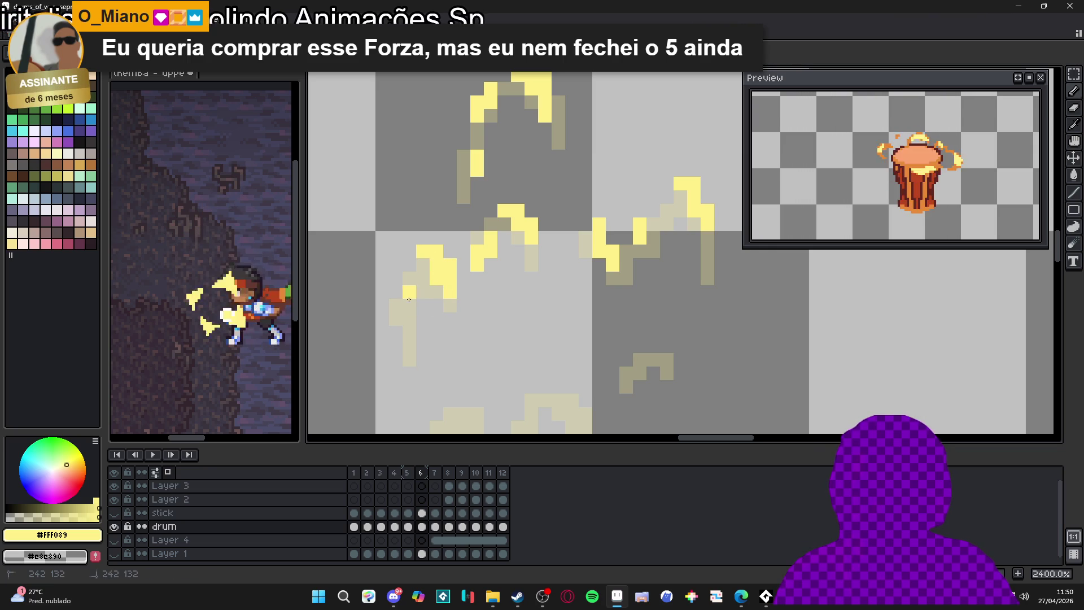
scroll(405, 271, down, 5)
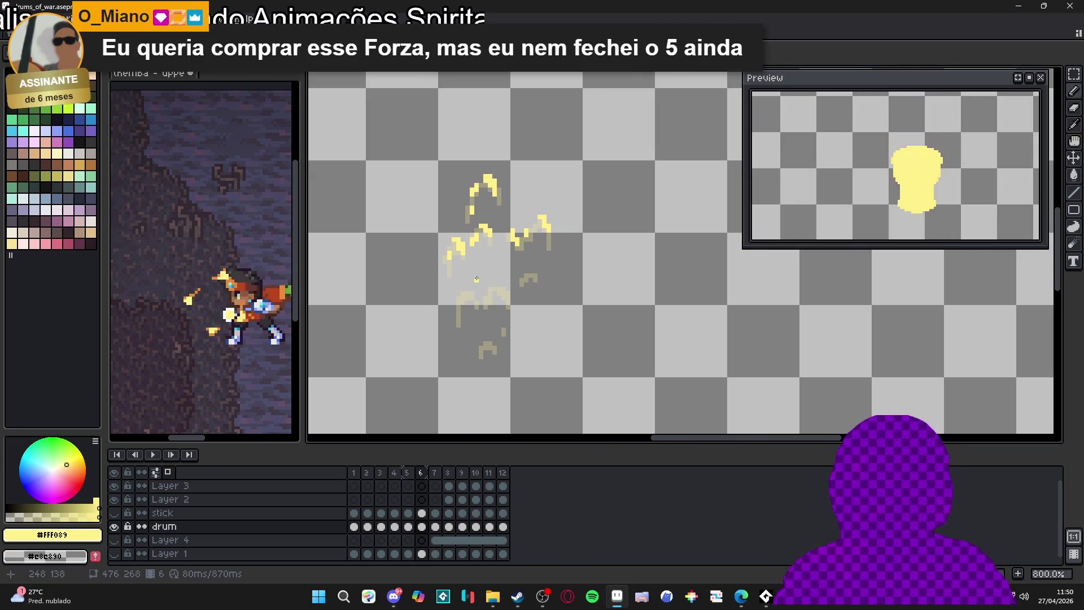
Paint yellow pixels and a diagonal stroke on frame 6's lower flame wisps, undoing stray pixels
scroll(462, 294, up, 6)
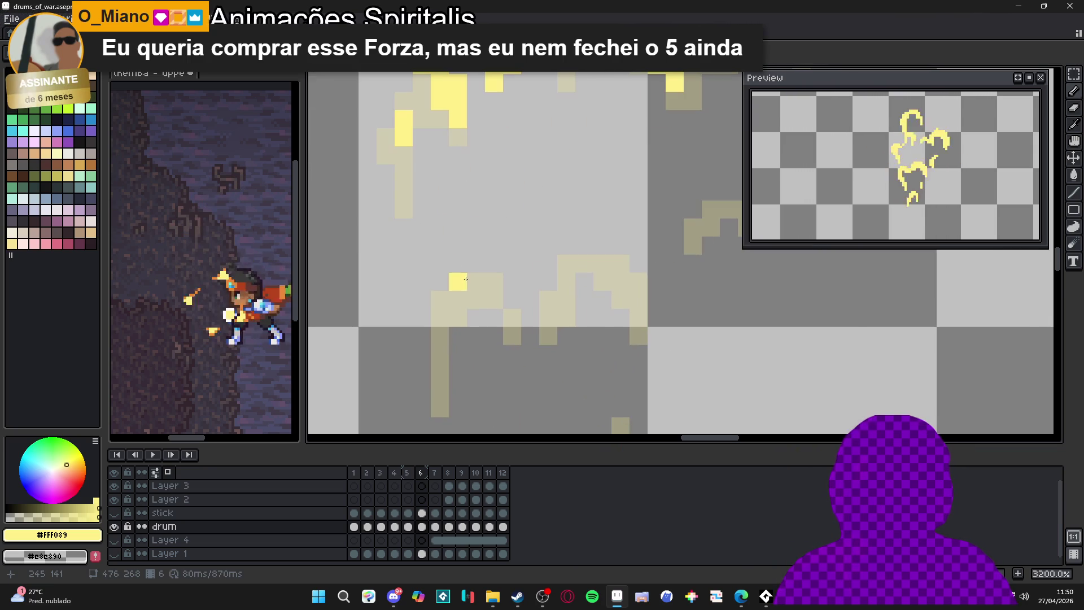
mouse_move(440, 299)
mouse_down()
mouse_move(440, 282)
mouse_move(496, 313)
mouse_up()
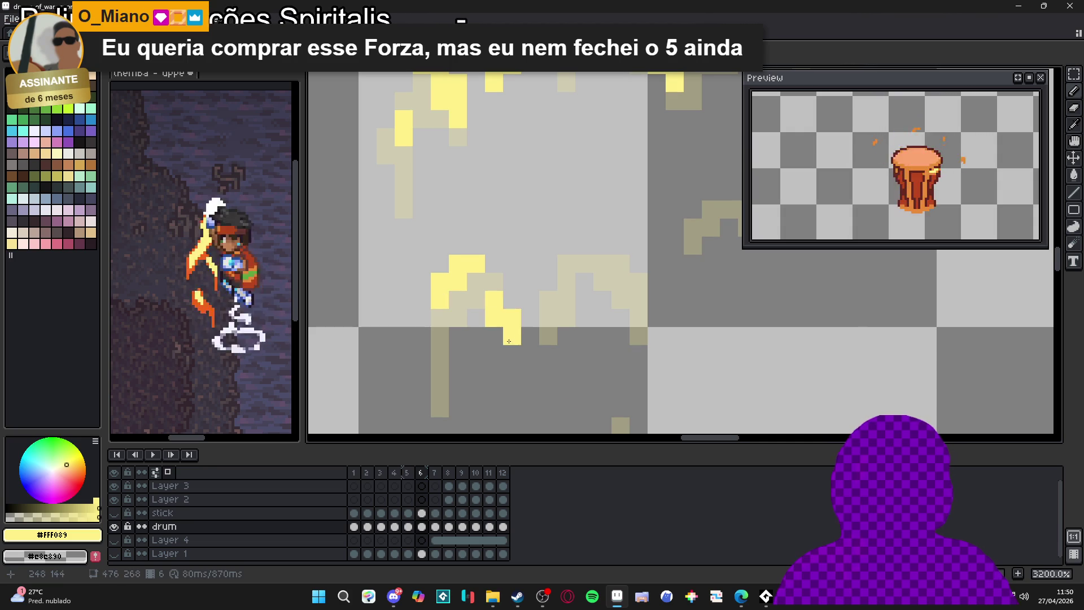
click(548, 318)
drag(551, 231, 582, 269)
drag(516, 270, 524, 257)
click(527, 256)
key(ctrl+z)
click(543, 244)
key(ctrl+z)
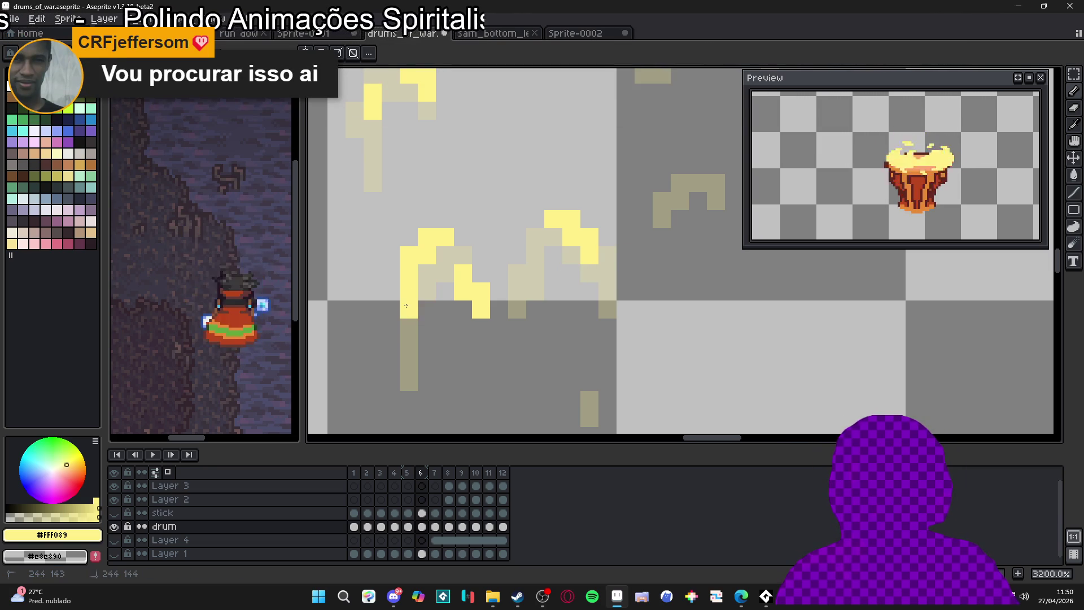
Zoom in and out repeatedly to inspect frame 6's flame
scroll(412, 292, down, 3)
scroll(543, 322, up, 2)
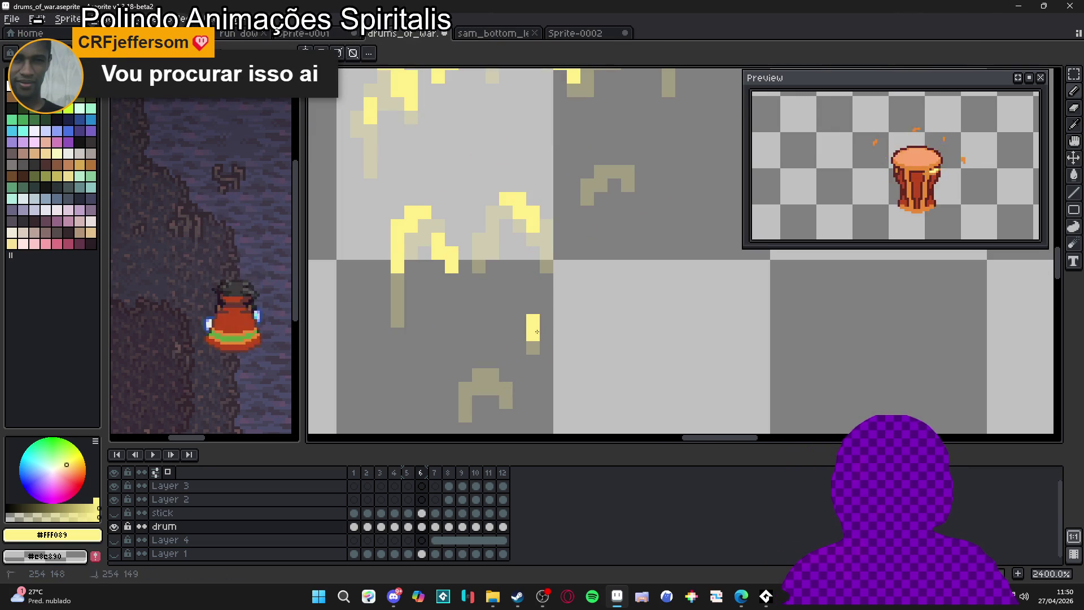
scroll(527, 272, down, 2)
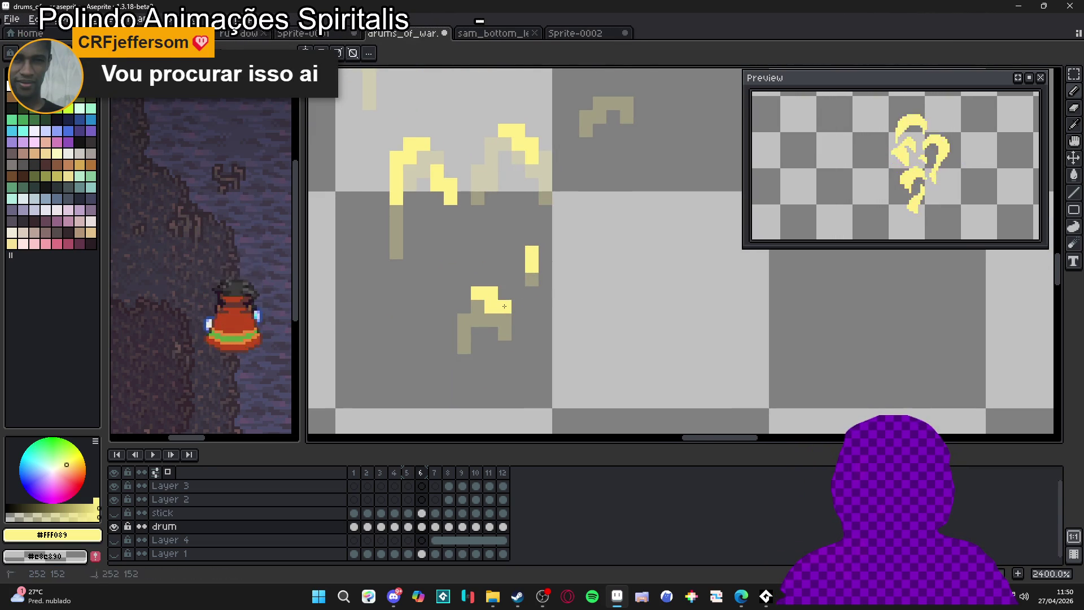
scroll(508, 322, down, 5)
scroll(511, 329, up, 2)
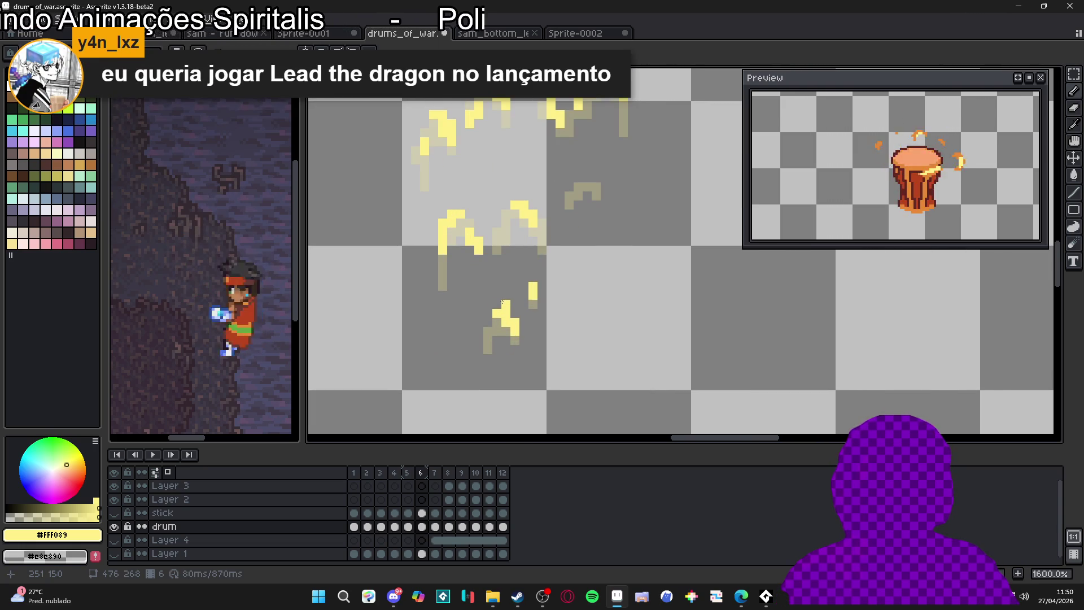
scroll(502, 302, down, 4)
scroll(549, 285, up, 3)
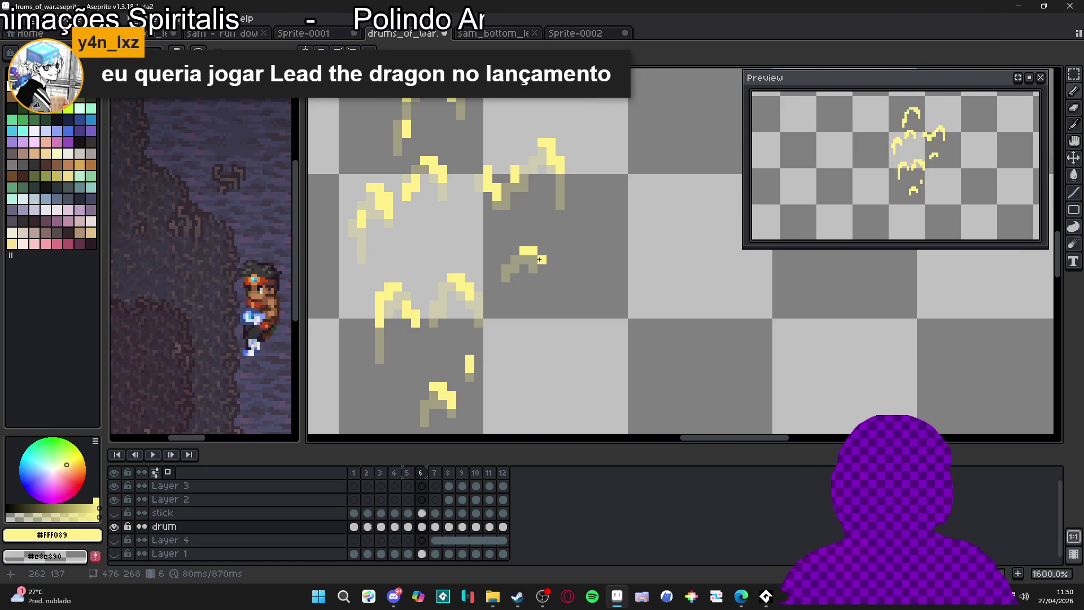
scroll(540, 259, down, 3)
Step through frames 5 to 9 to review the flame animation
click(422, 473)
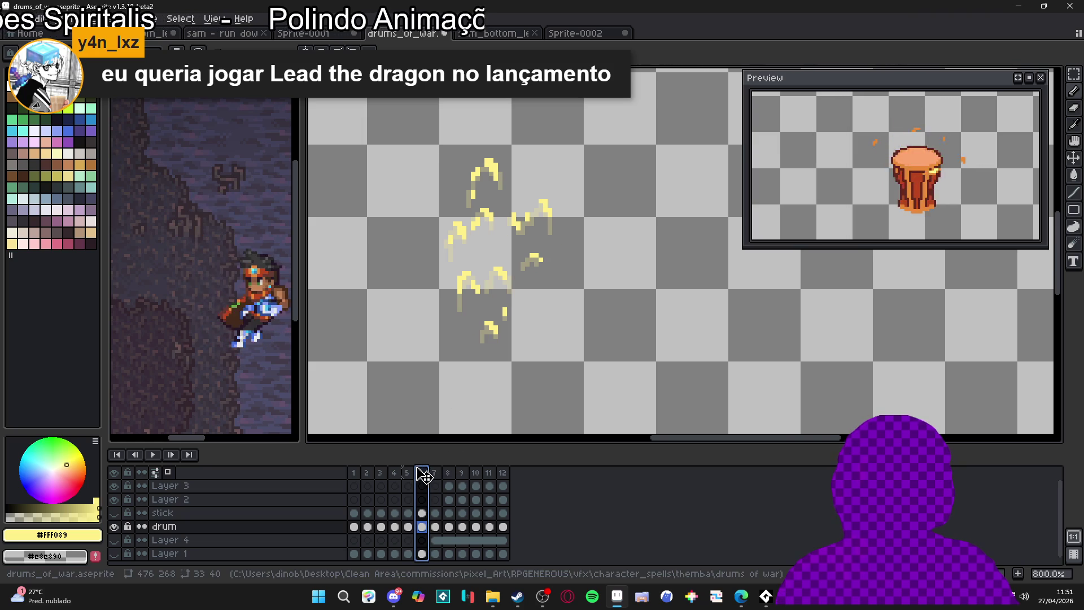
click(411, 473)
click(423, 475)
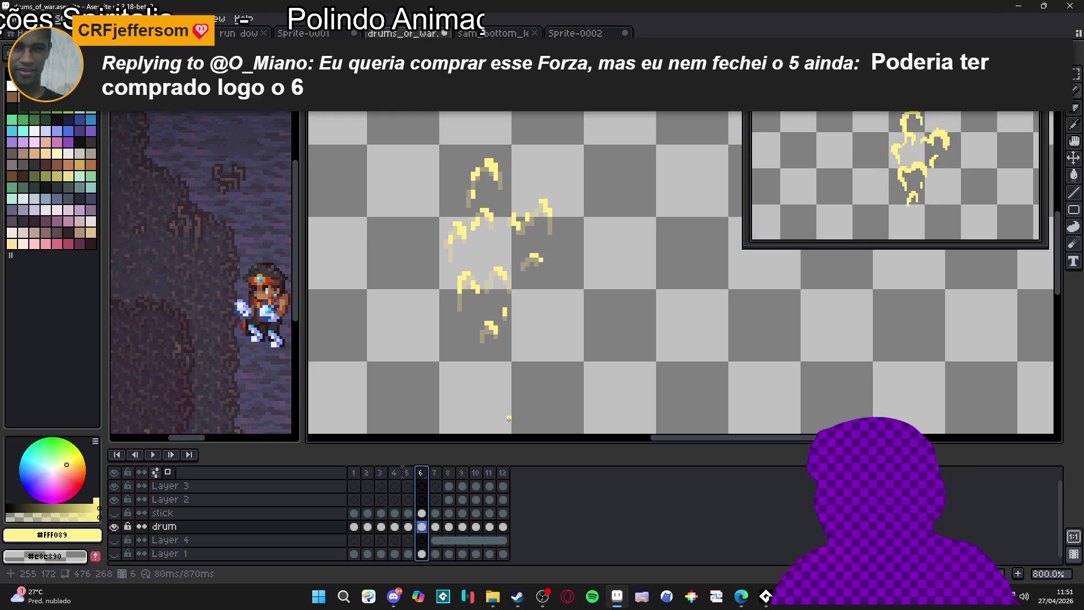
click(435, 486)
click(449, 476)
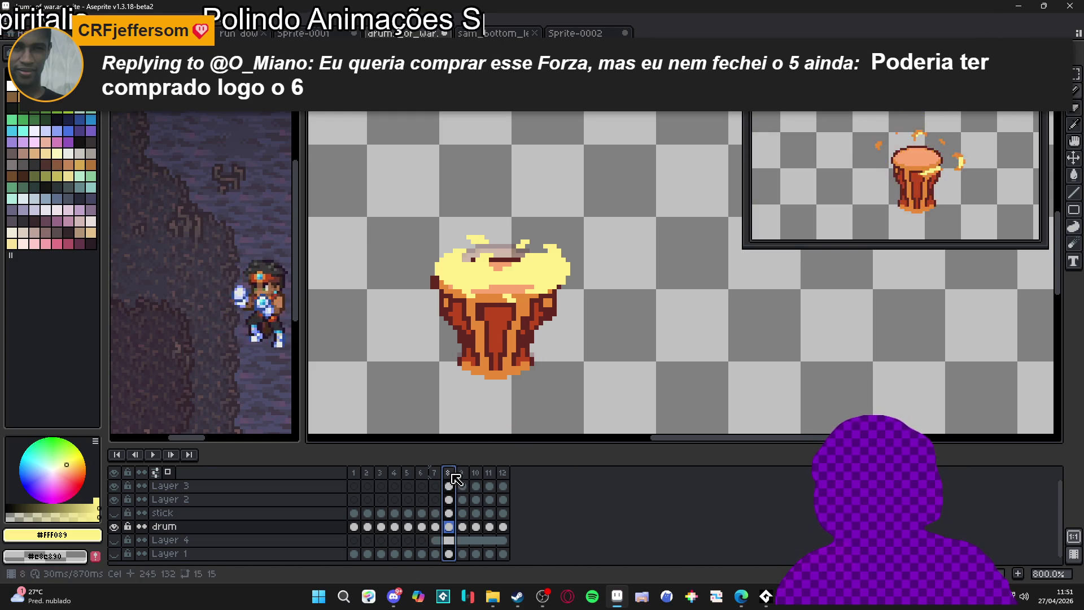
click(460, 476)
scroll(508, 282, up, 1)
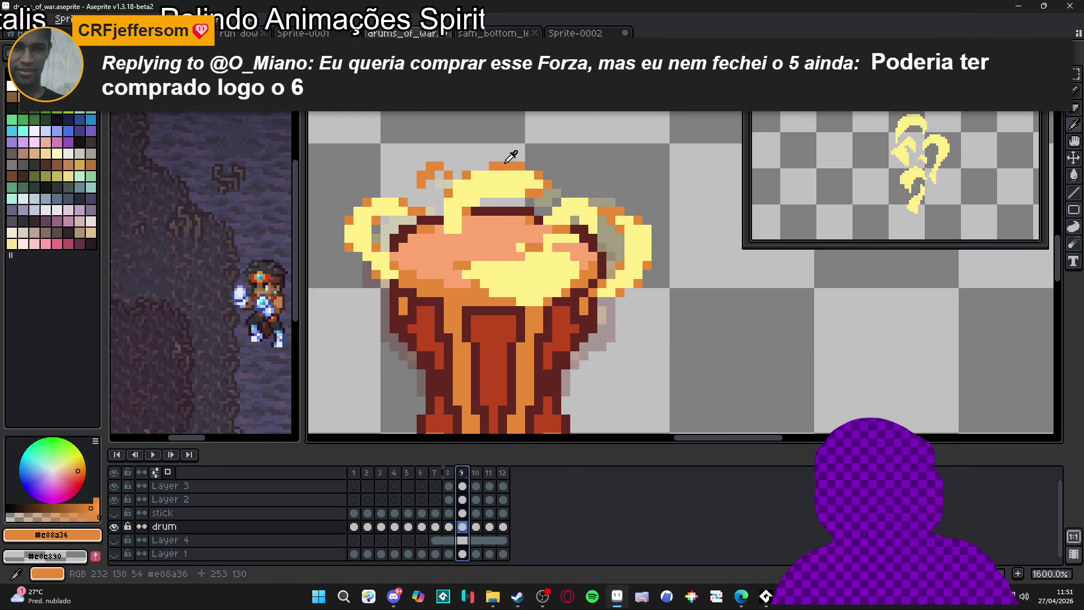
Add an orange pixel to frame 3's flame, then switch to Steam
click(367, 473)
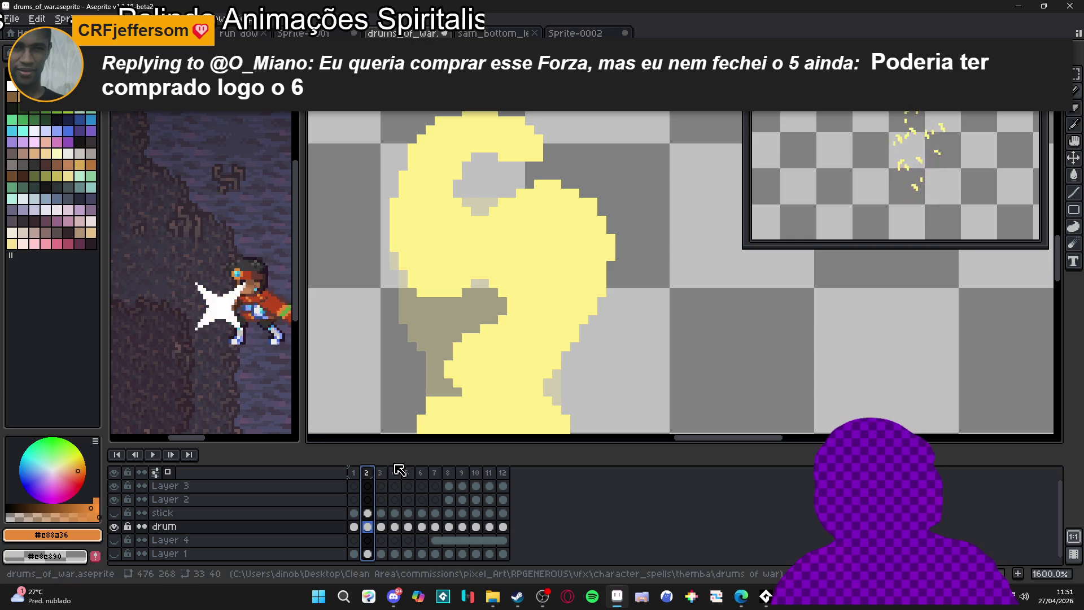
click(380, 473)
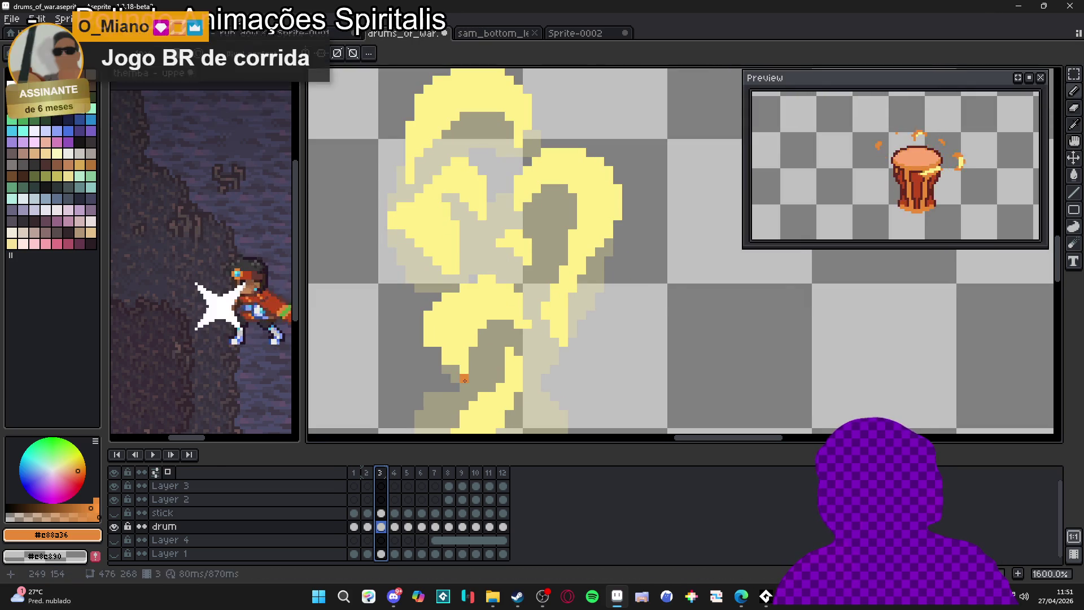
click(459, 366)
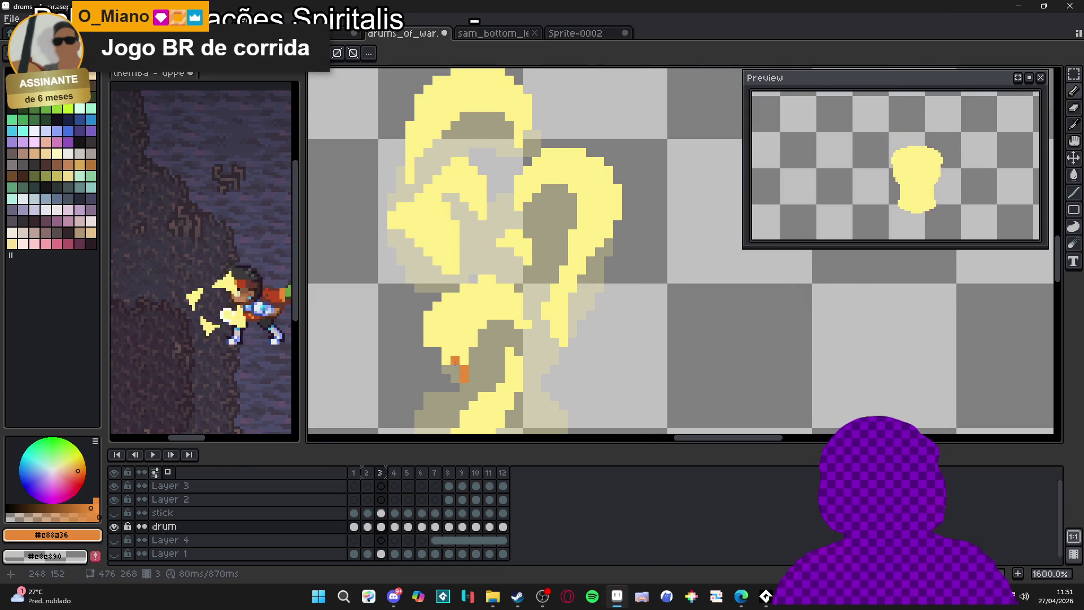
click(518, 595)
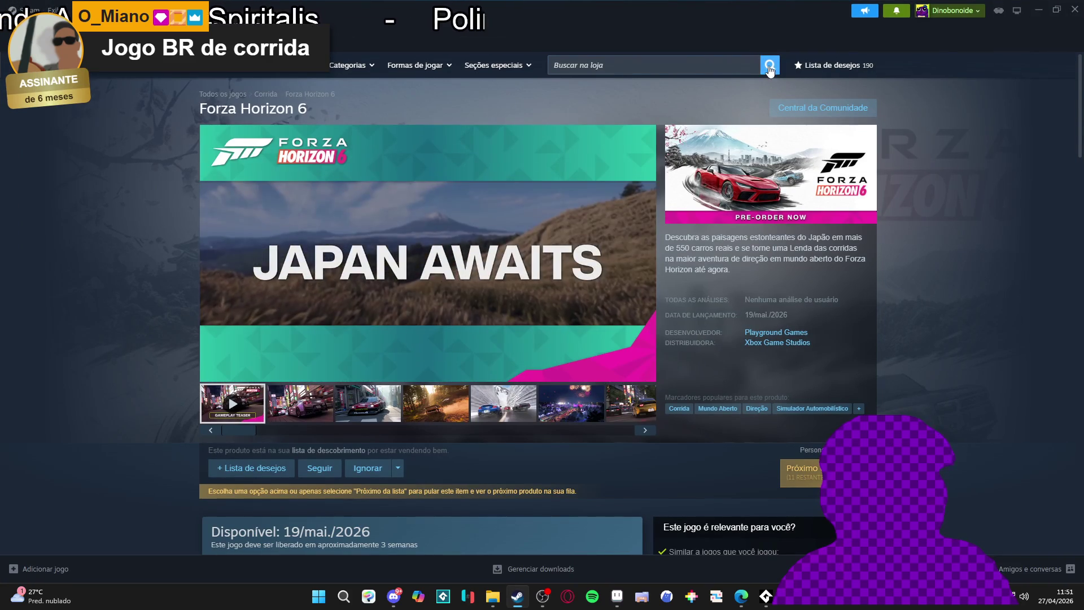
Search the Steam store for Lead The Dragon and browse its screenshots
click(707, 62)
text(lead)
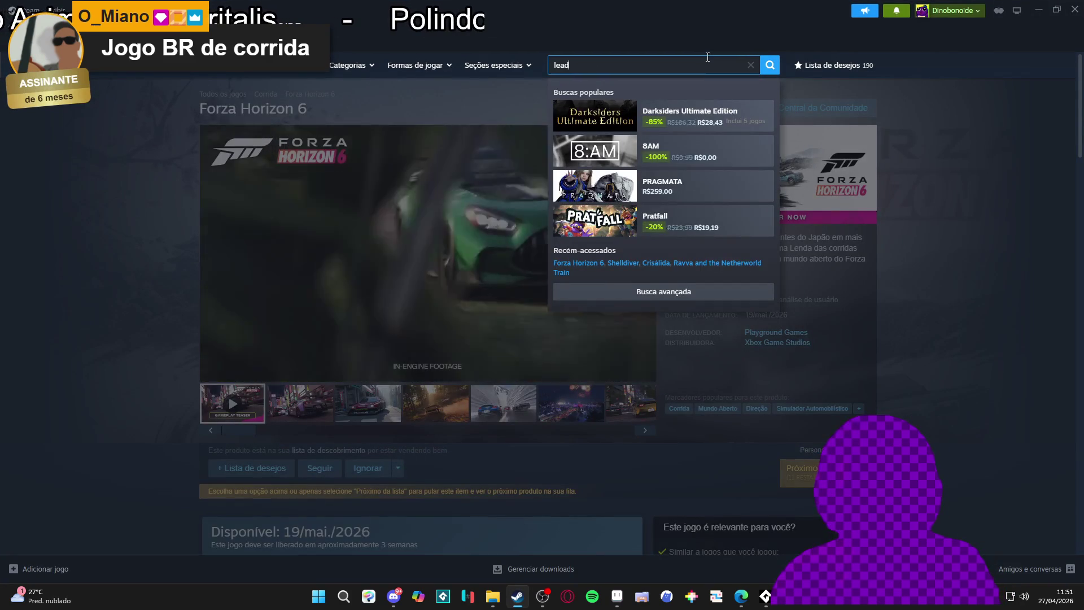
text( the dra)
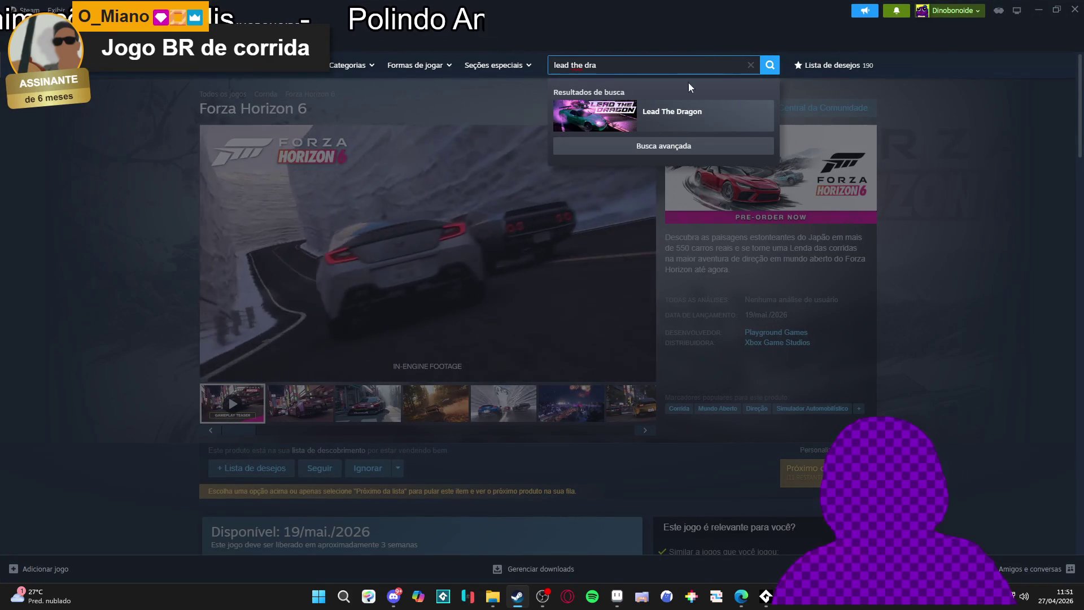
click(674, 132)
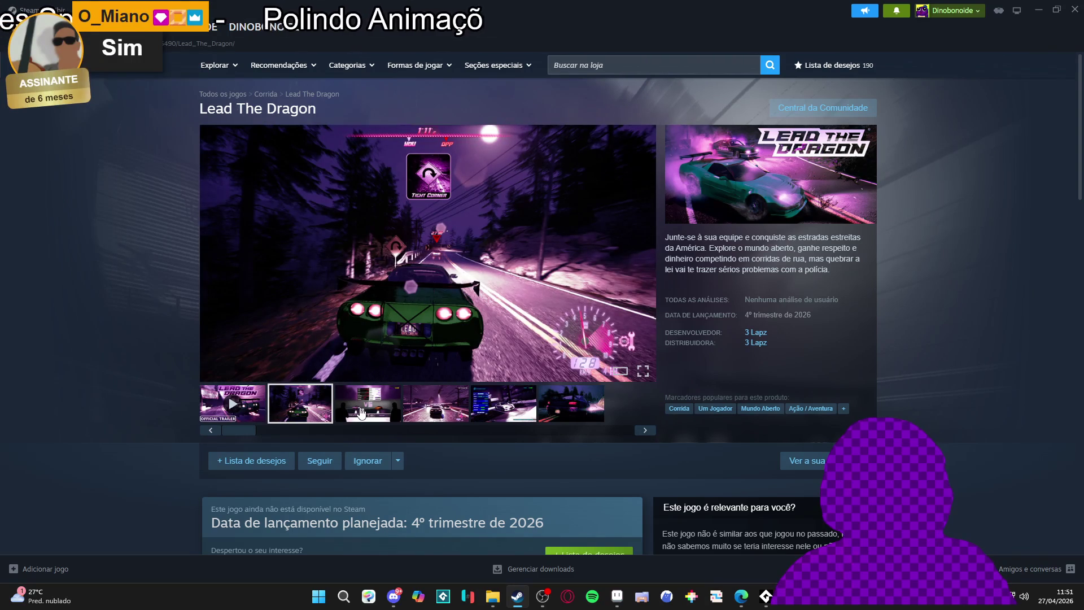
click(362, 414)
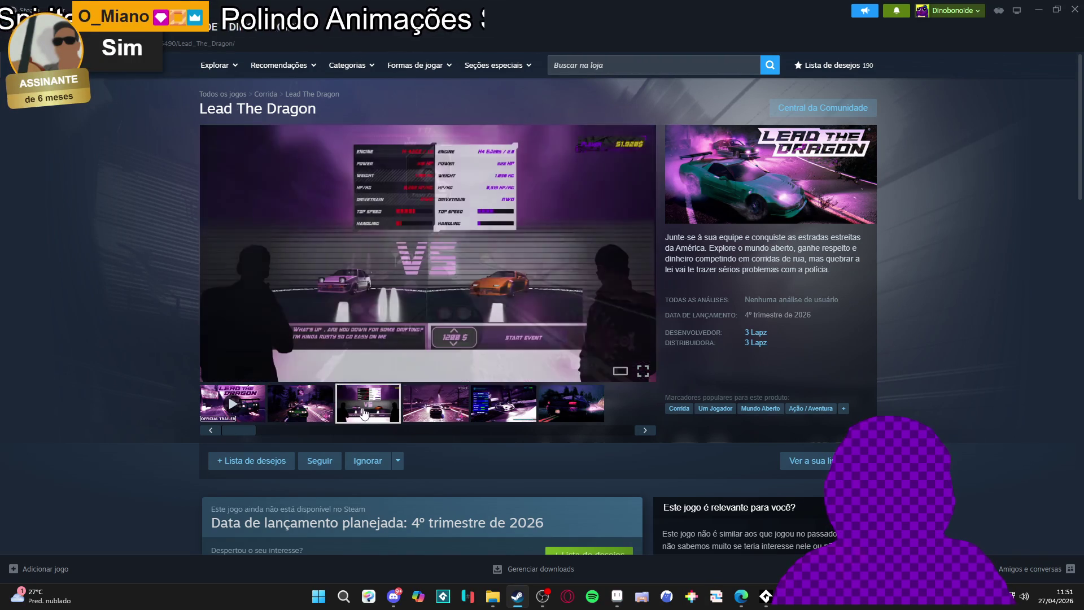
click(498, 410)
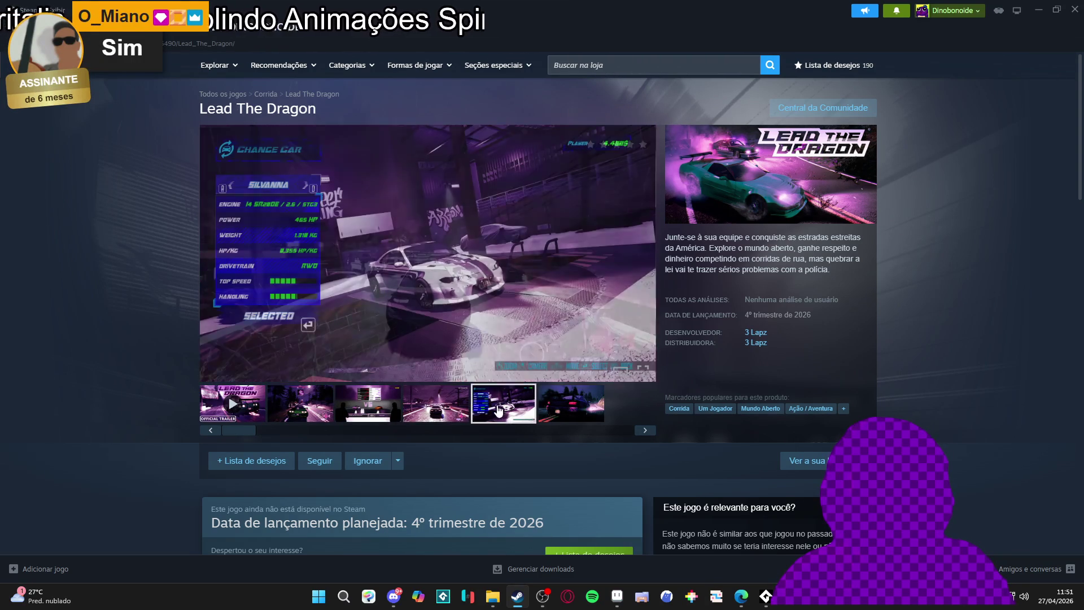
click(565, 406)
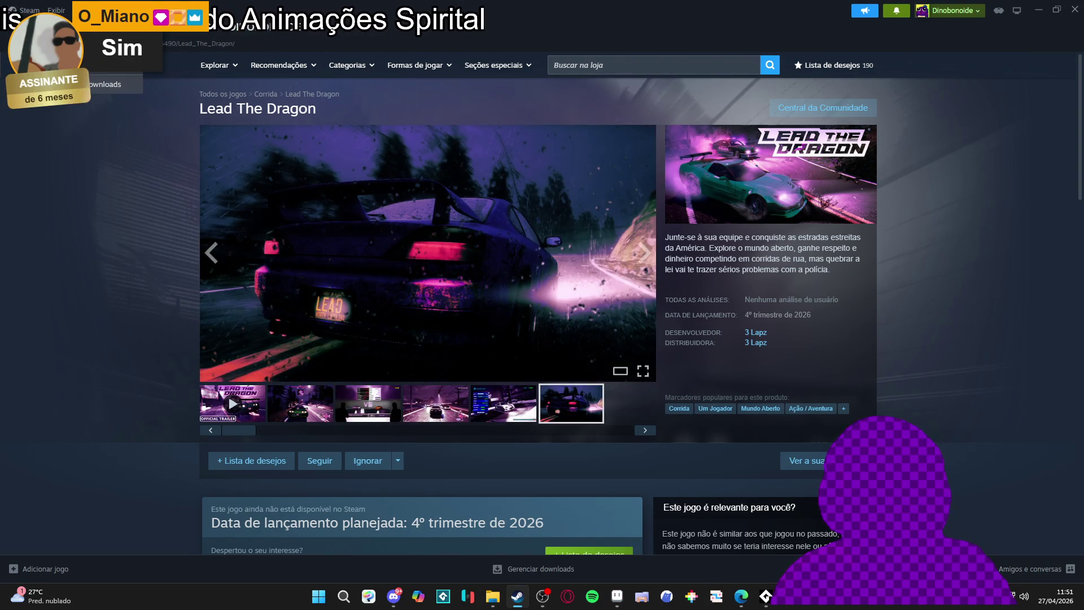
Open Parking Garage Rally Circuit's store page from the Library, then return to Aseprite
click(243, 26)
click(538, 302)
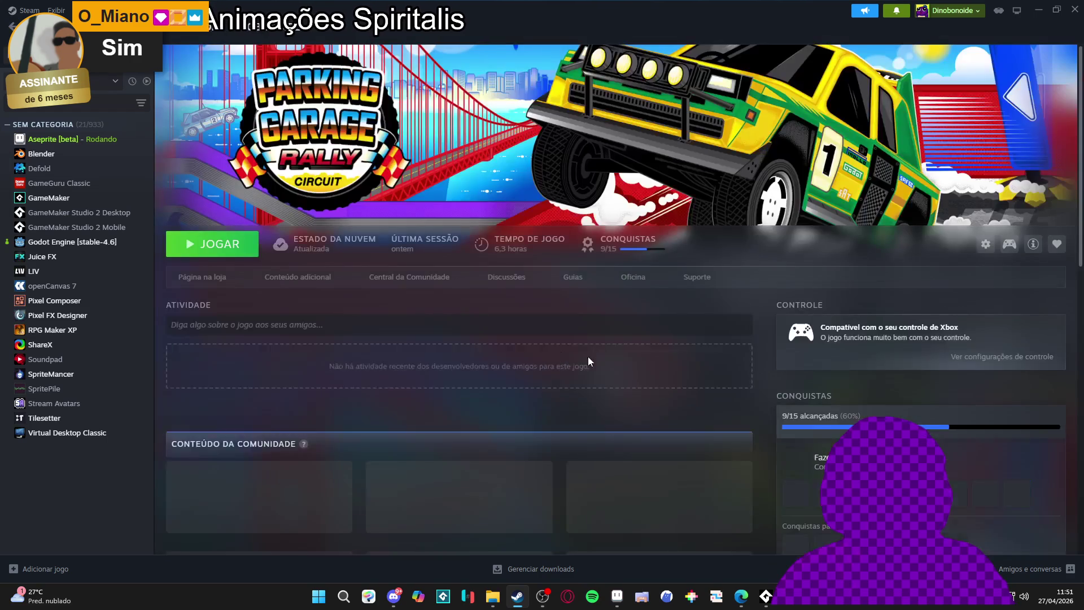
scroll(272, 283, down, 2)
scroll(260, 293, up, 2)
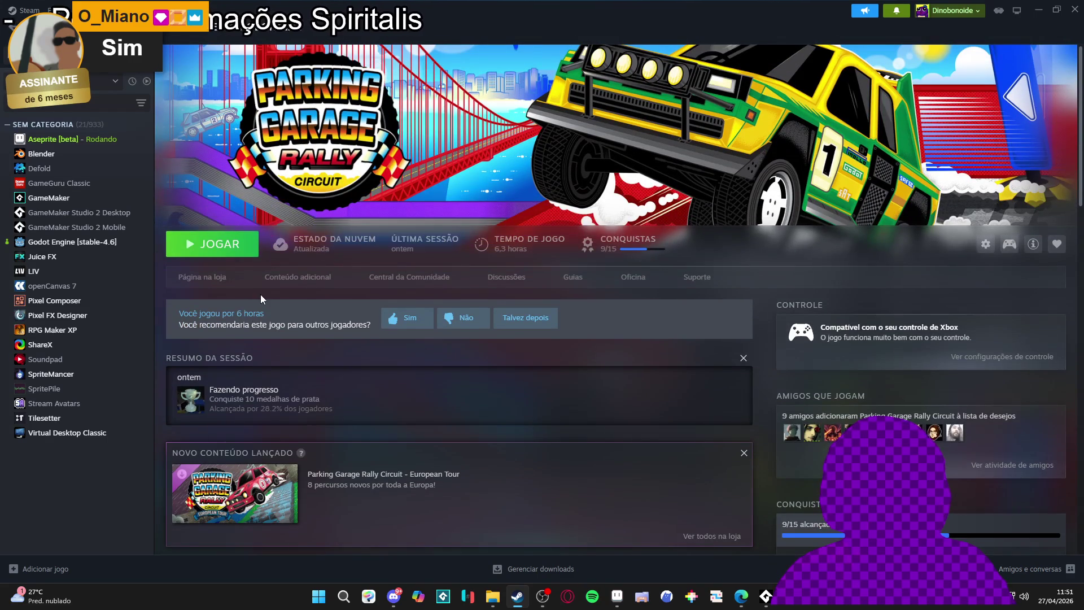
click(221, 282)
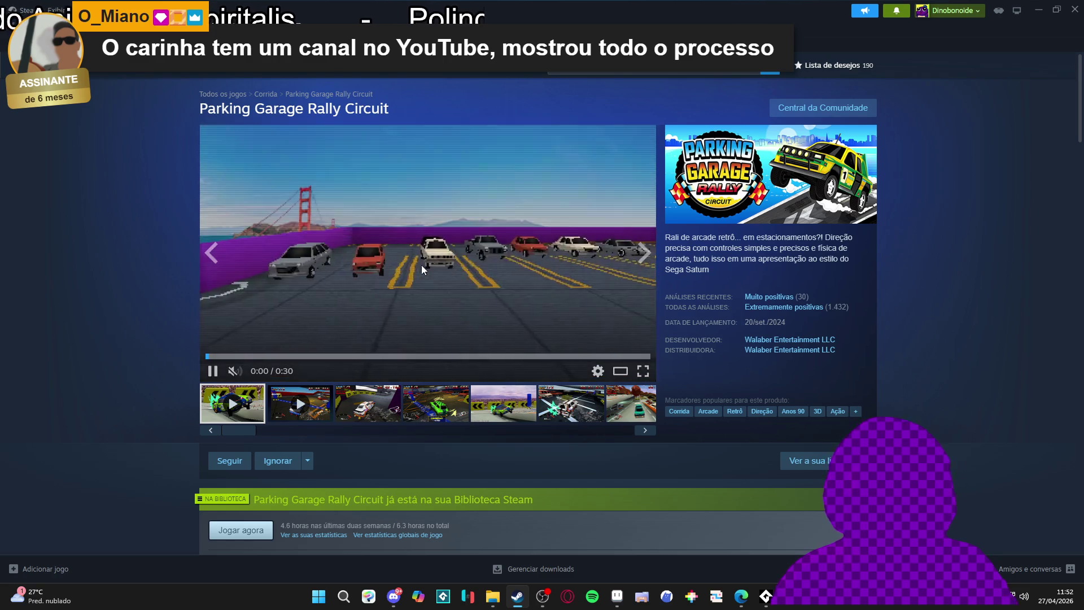
scroll(420, 262, down, 1)
scroll(384, 305, up, 1)
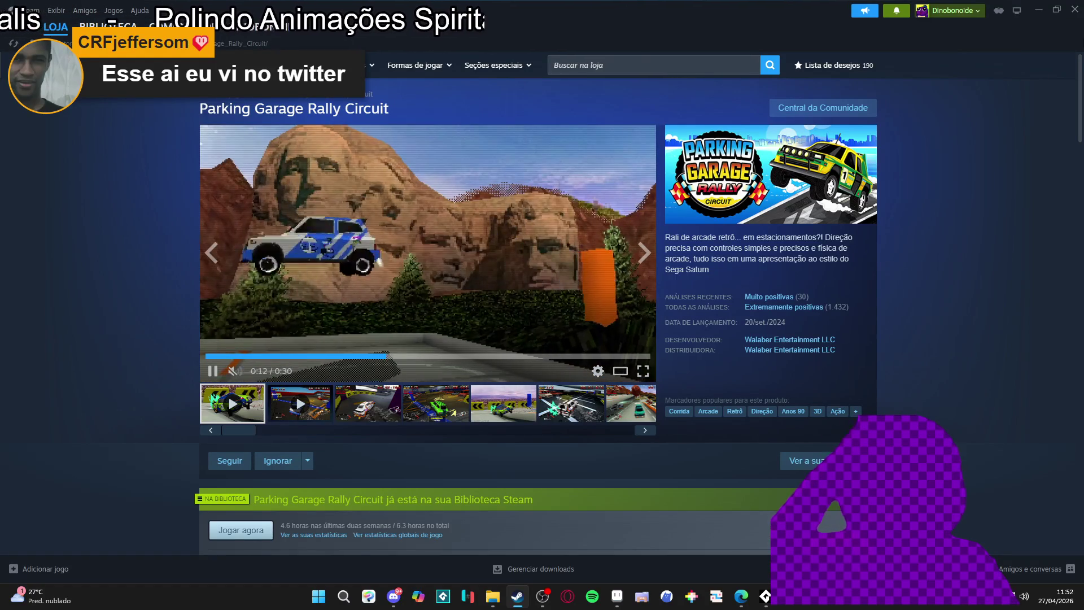
key(alt+Tab)
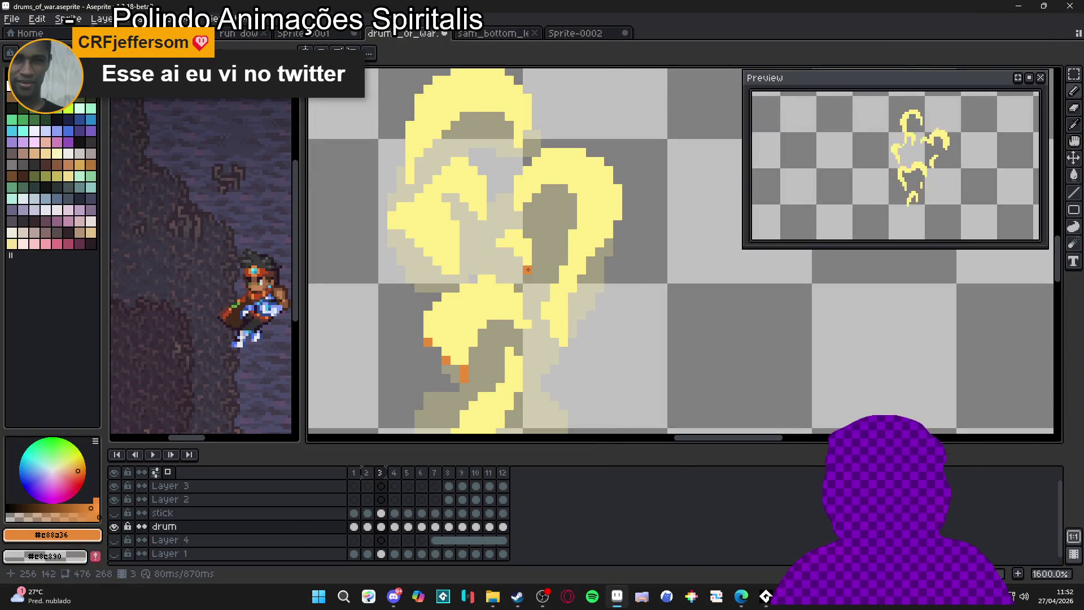
Paint orange pixels along frame 3's upper flame edges and save drums_of_war.aseprite
scroll(528, 270, down, 1)
scroll(571, 338, up, 3)
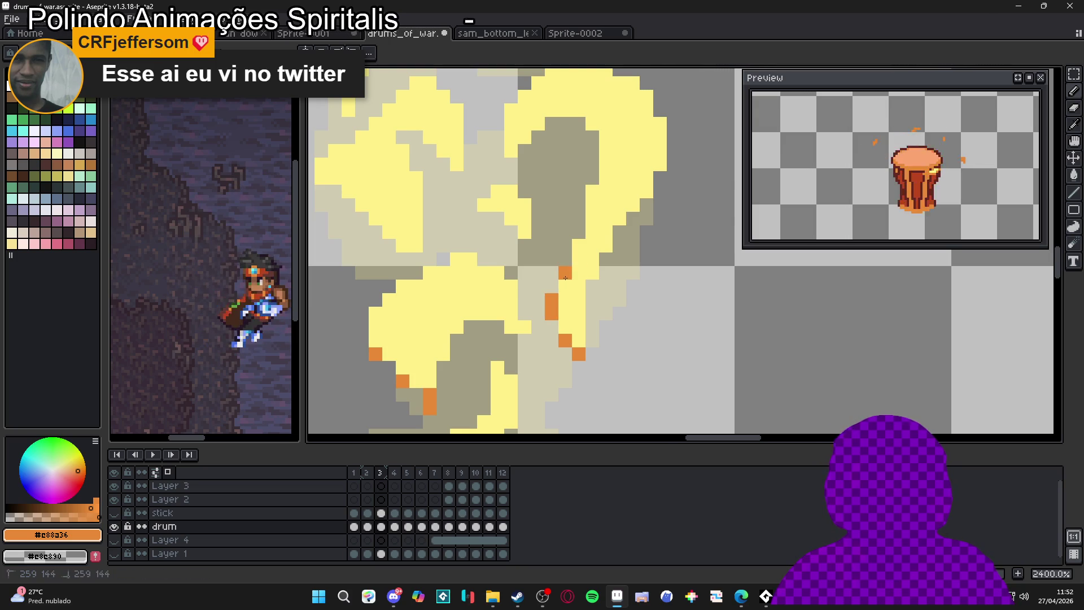
click(606, 246)
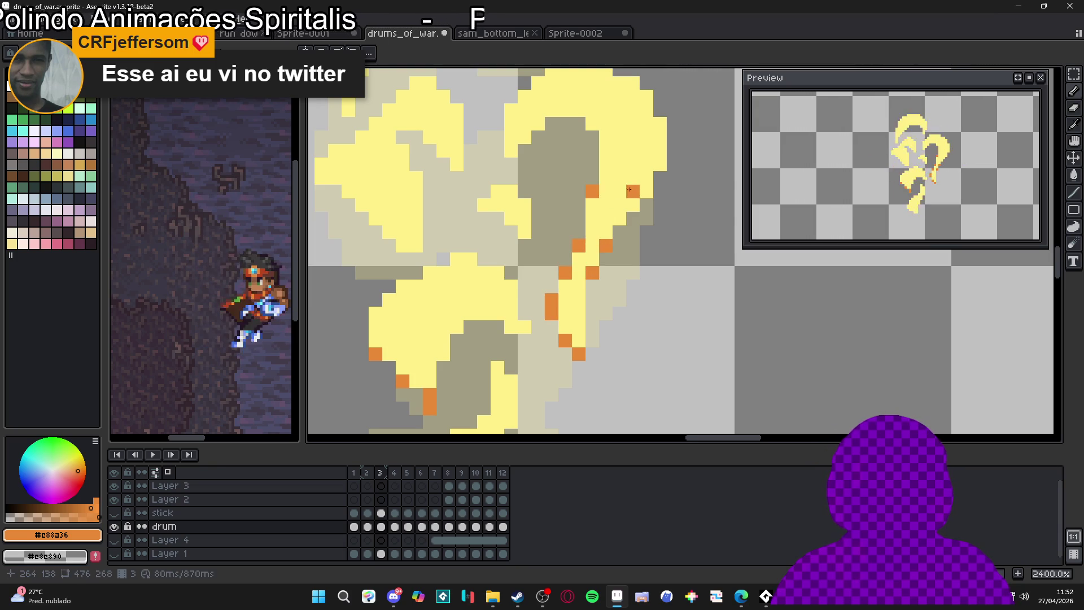
mouse_move(660, 170)
mouse_down()
mouse_move(647, 97)
mouse_move(644, 163)
mouse_up()
click(518, 191)
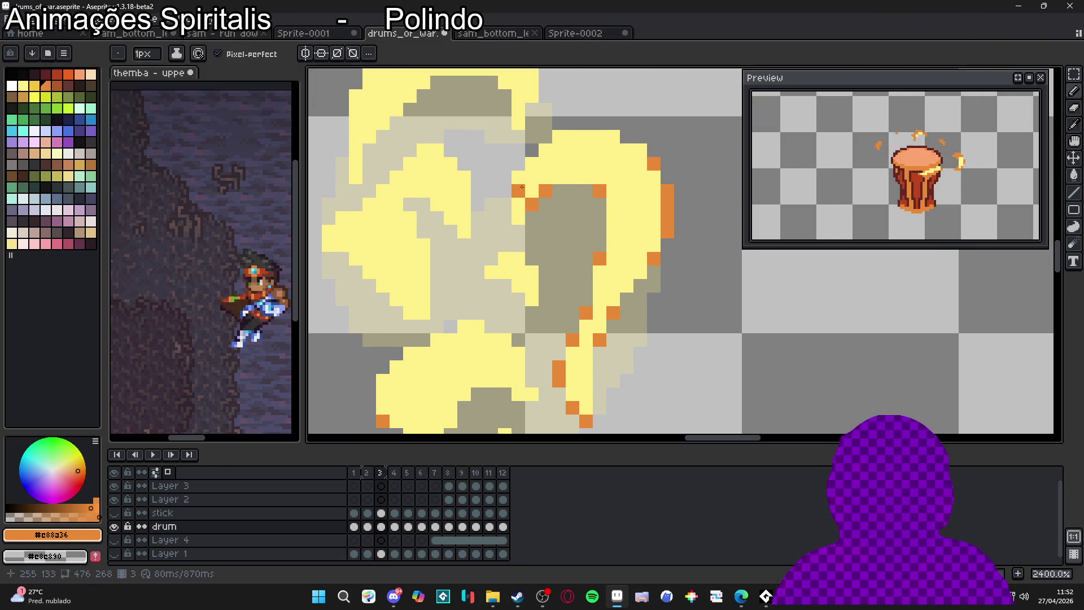
click(519, 176)
drag(523, 196, 520, 219)
click(528, 198)
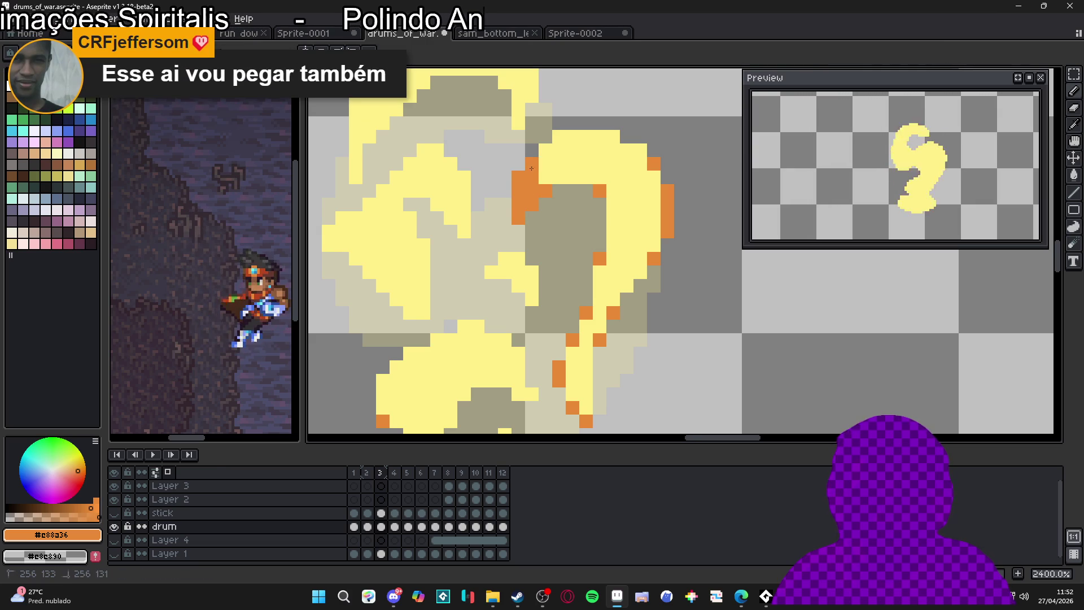
click(613, 136)
click(652, 150)
scroll(634, 170, down, 2)
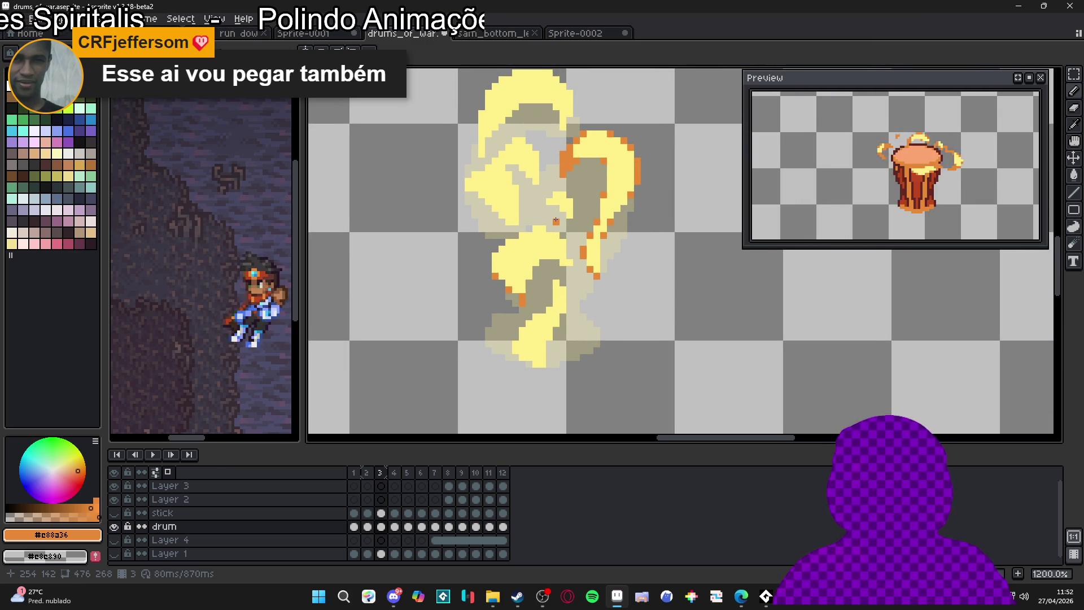
key(ctrl+s)
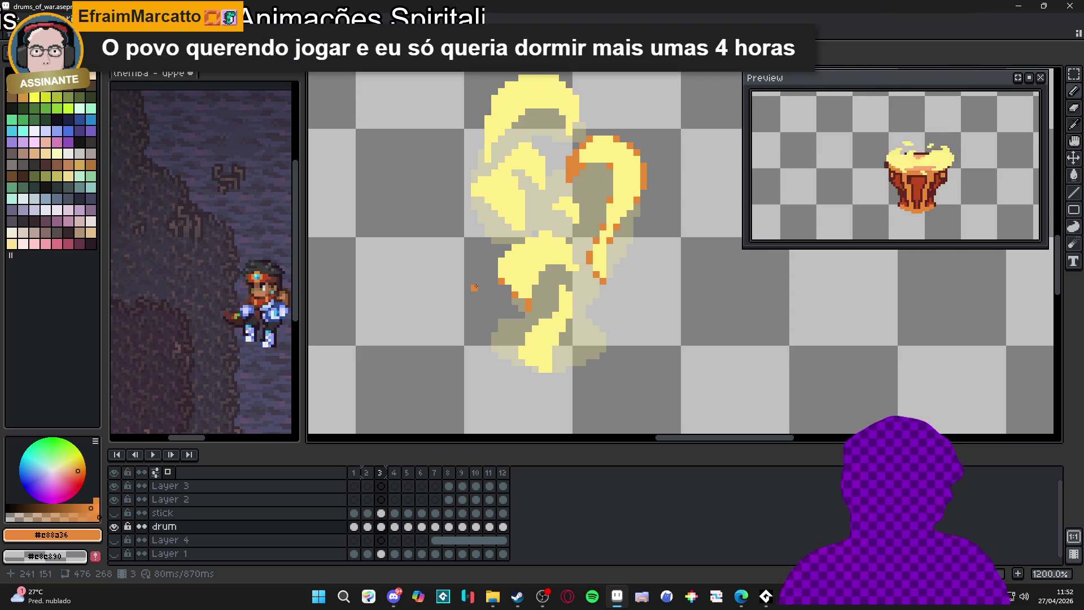
Rework orange accents on the lower flame and paint an orange stroke up the yellow curl
scroll(475, 287, up, 4)
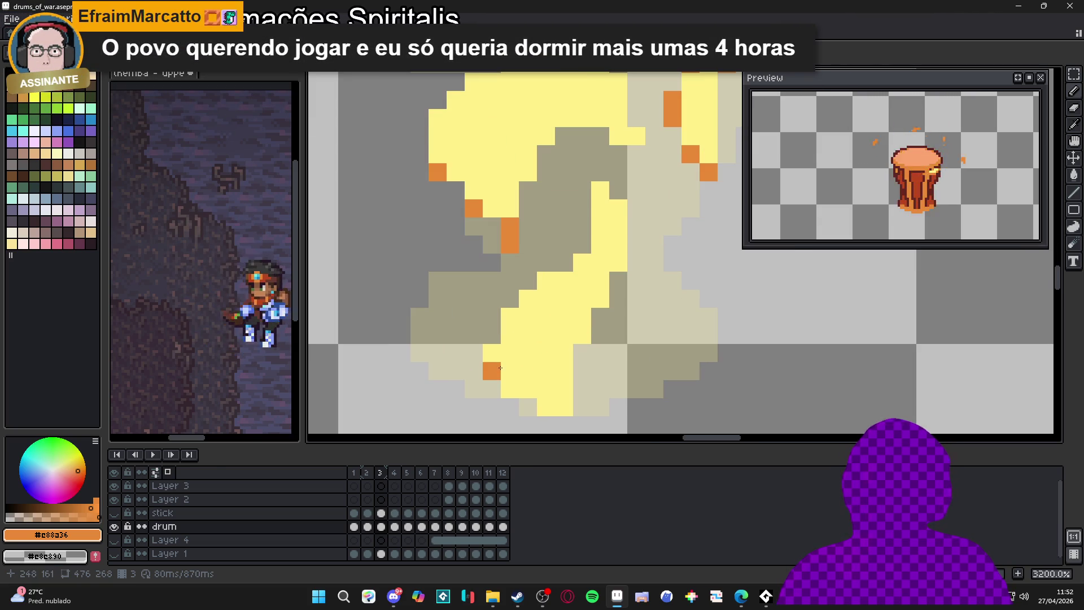
click(510, 385)
click(510, 316)
right_click(509, 334)
drag(546, 407, 563, 407)
click(582, 334)
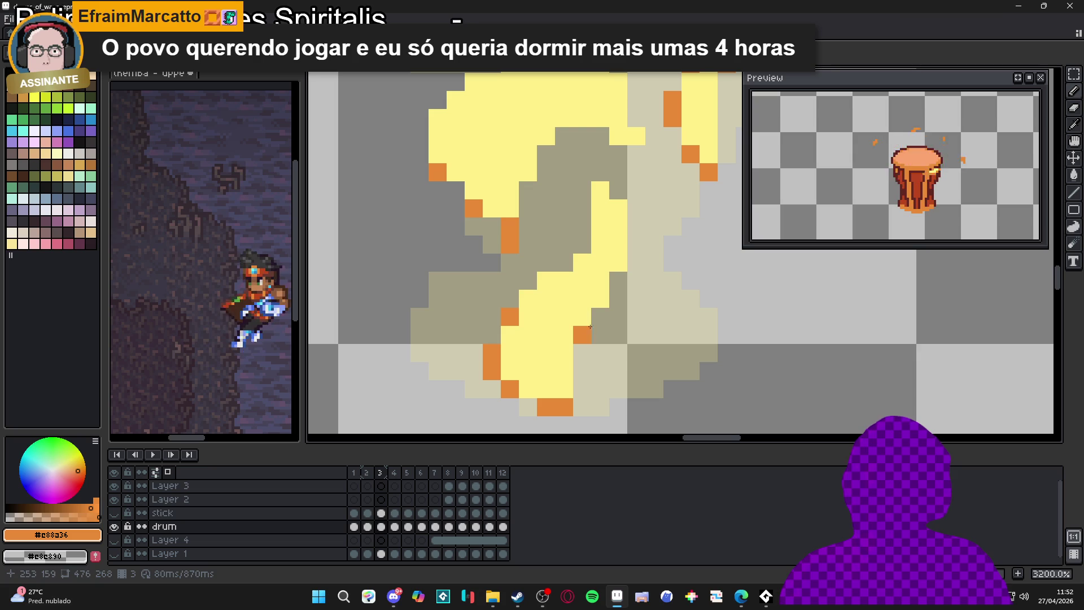
right_click(528, 316)
click(546, 280)
click(582, 262)
click(618, 261)
mouse_move(613, 260)
mouse_down()
mouse_move(618, 208)
mouse_move(600, 198)
mouse_up()
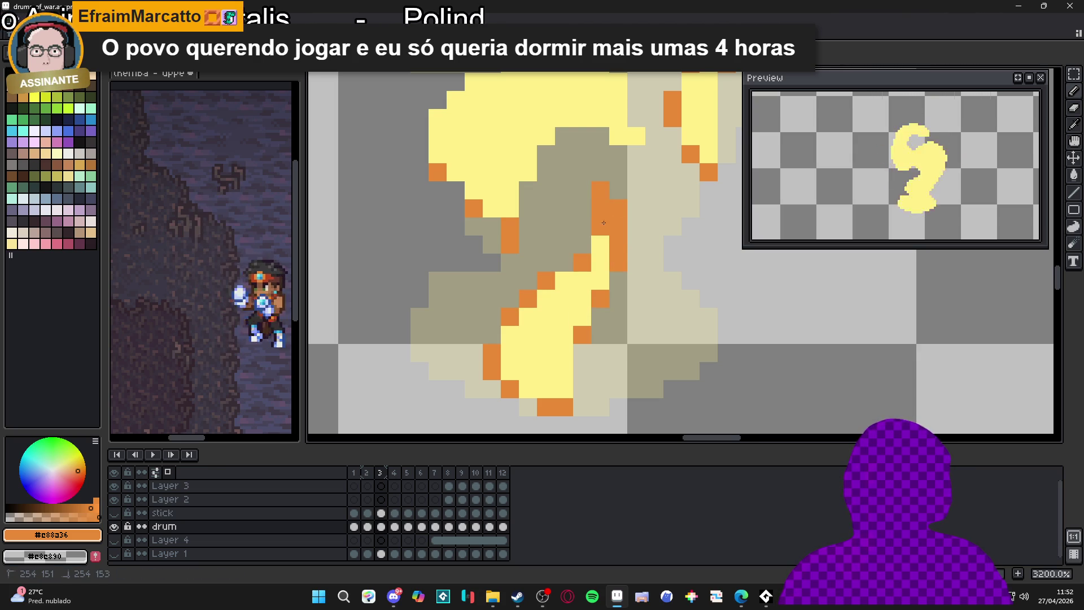
Play the animation and add more orange accent pixels around the flame's edges
key(Return)
click(575, 231)
click(574, 177)
click(519, 159)
click(538, 158)
click(484, 177)
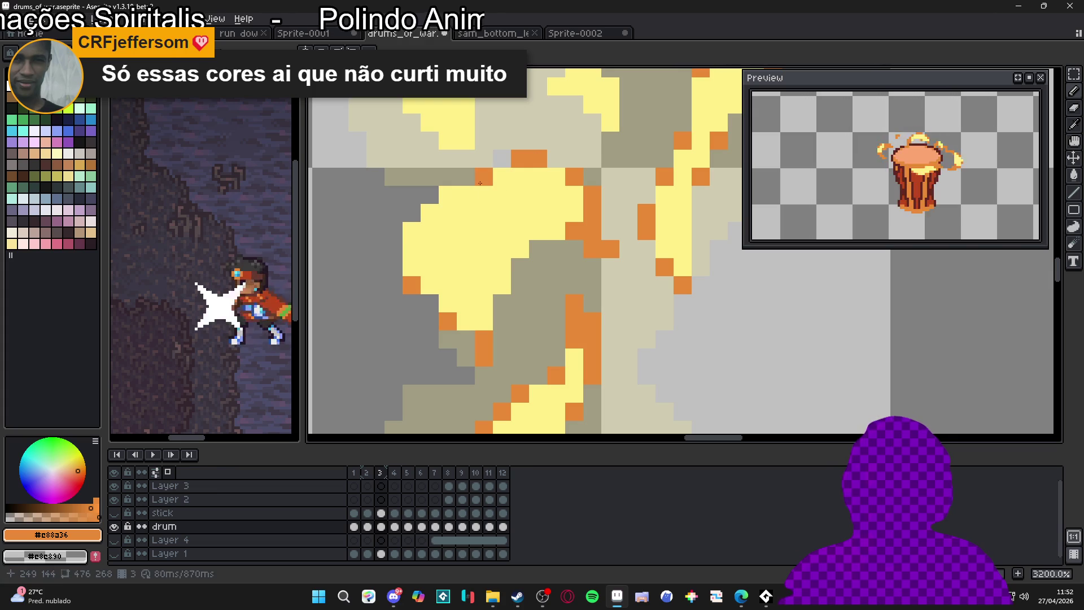
click(447, 195)
click(412, 231)
click(502, 285)
click(532, 245)
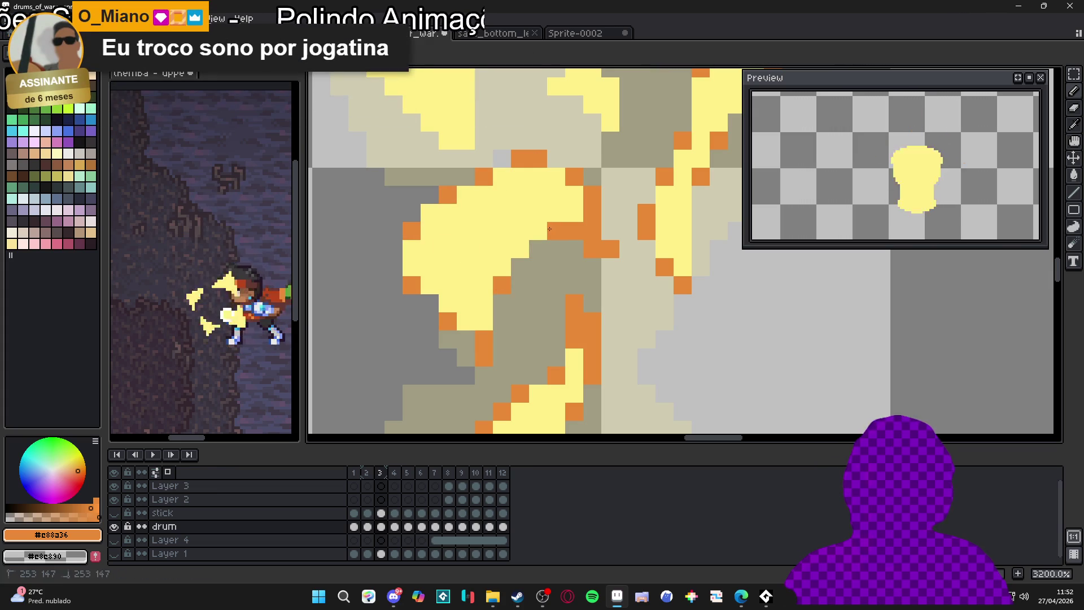
scroll(538, 331, down, 4)
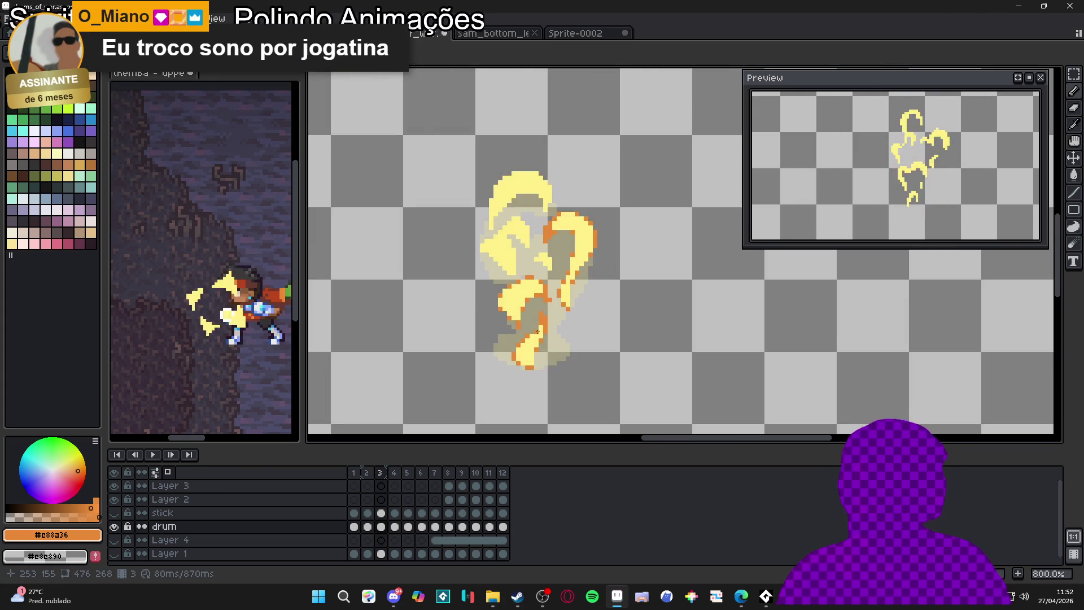
Add orange blocks, pixels and short columns across frame 3's flame, undoing misplaced ones
scroll(510, 266, up, 3)
drag(517, 283, 504, 269)
click(490, 270)
click(449, 228)
key(ctrl+z)
mouse_move(430, 214)
mouse_down()
mouse_move(423, 201)
mouse_move(442, 223)
mouse_up()
click(446, 187)
key(ctrl+z)
click(463, 175)
click(490, 175)
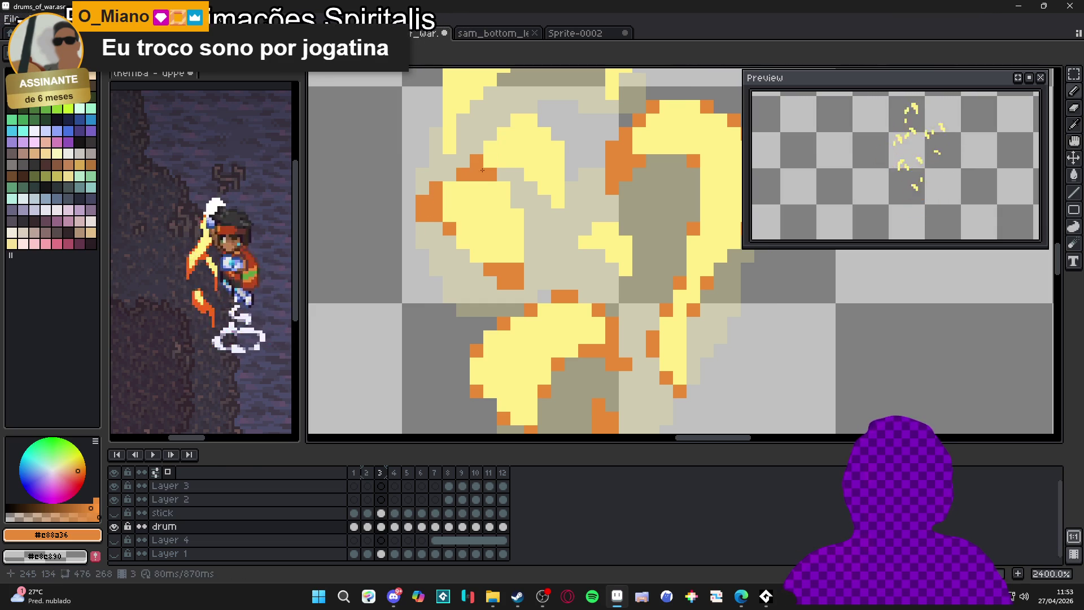
drag(490, 161, 492, 151)
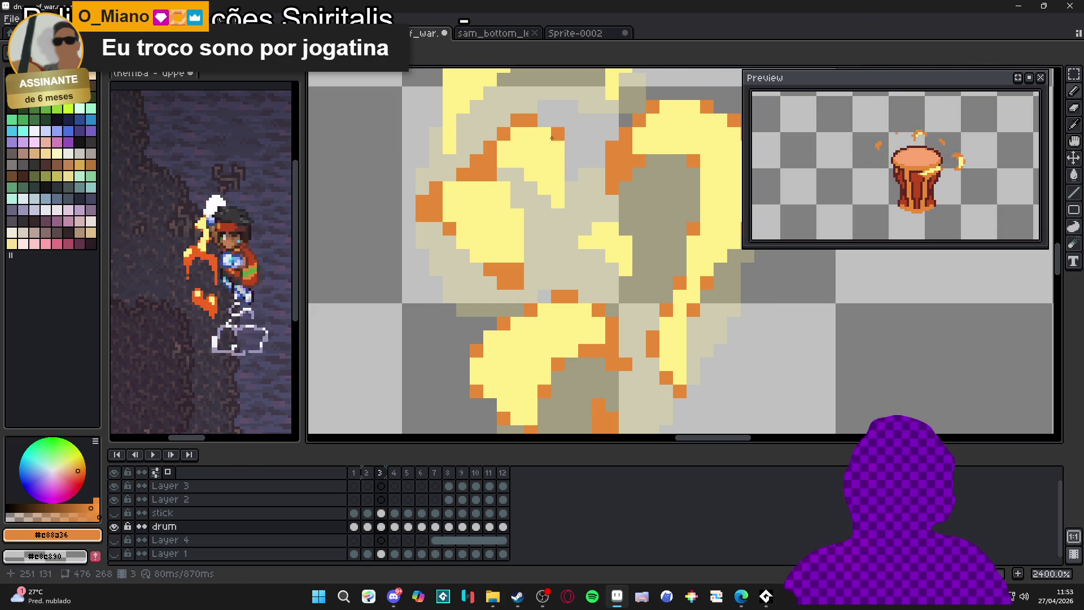
click(531, 174)
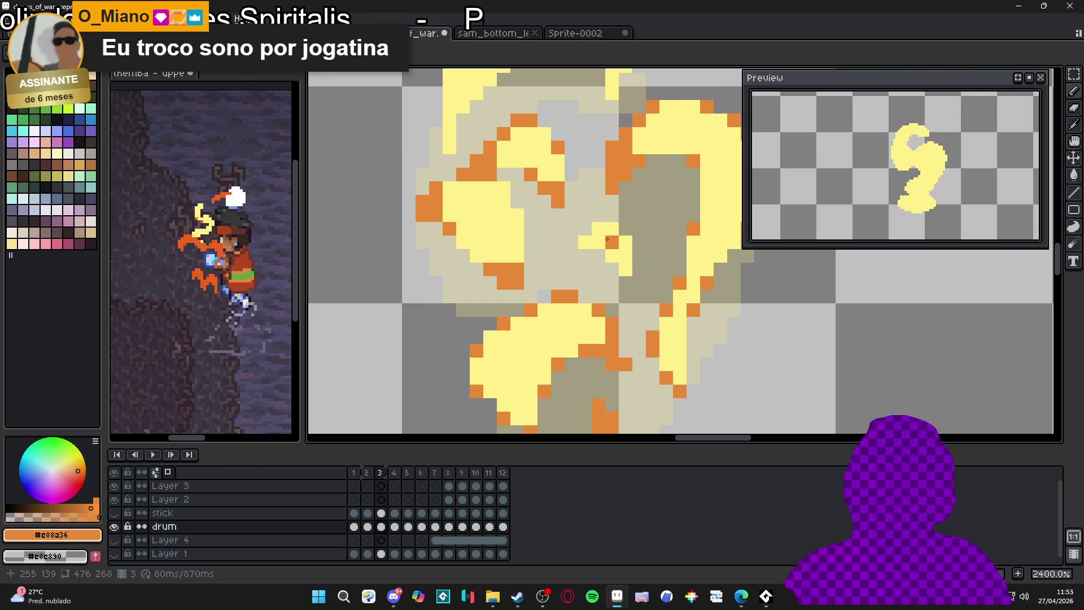
key(ctrl+z)
click(575, 249)
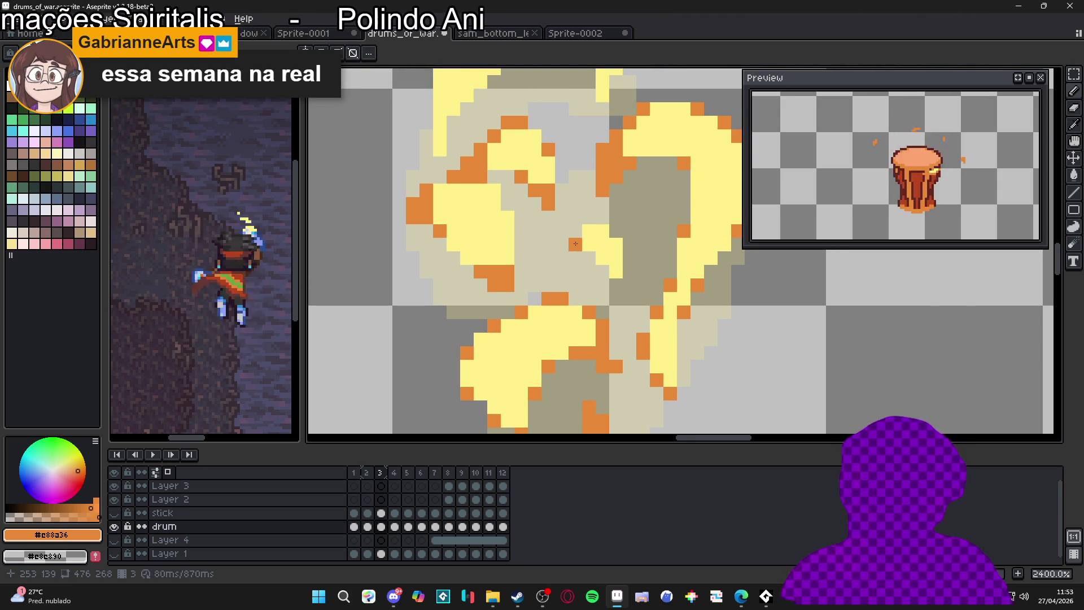
key(ctrl+z)
click(615, 285)
Outline the flame's left edge, top-left edge and top edge in orange
scroll(616, 282, up, 1)
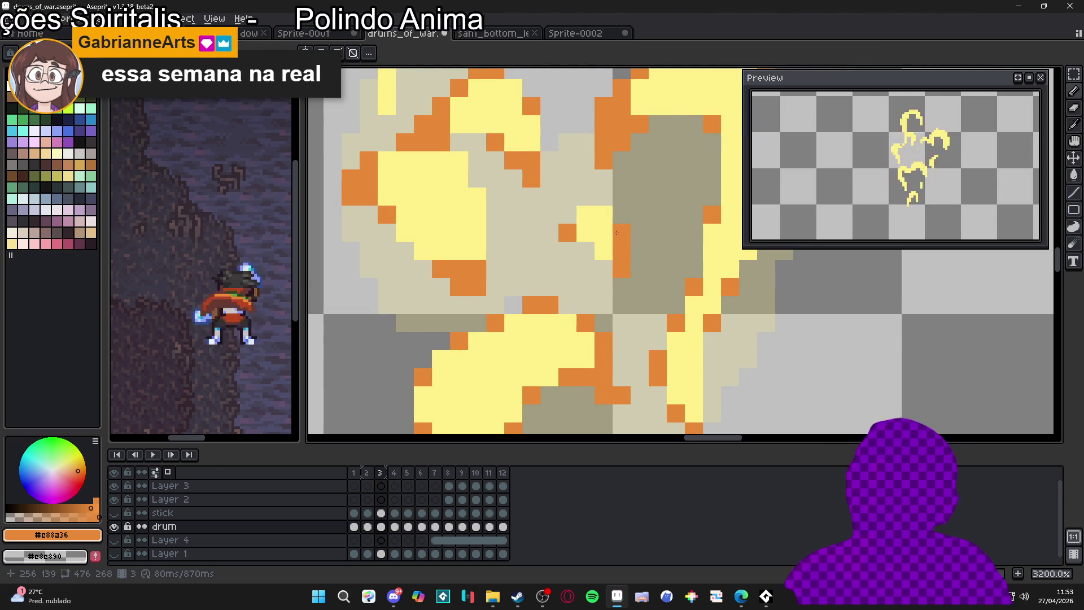
scroll(588, 318, down, 6)
scroll(532, 261, up, 5)
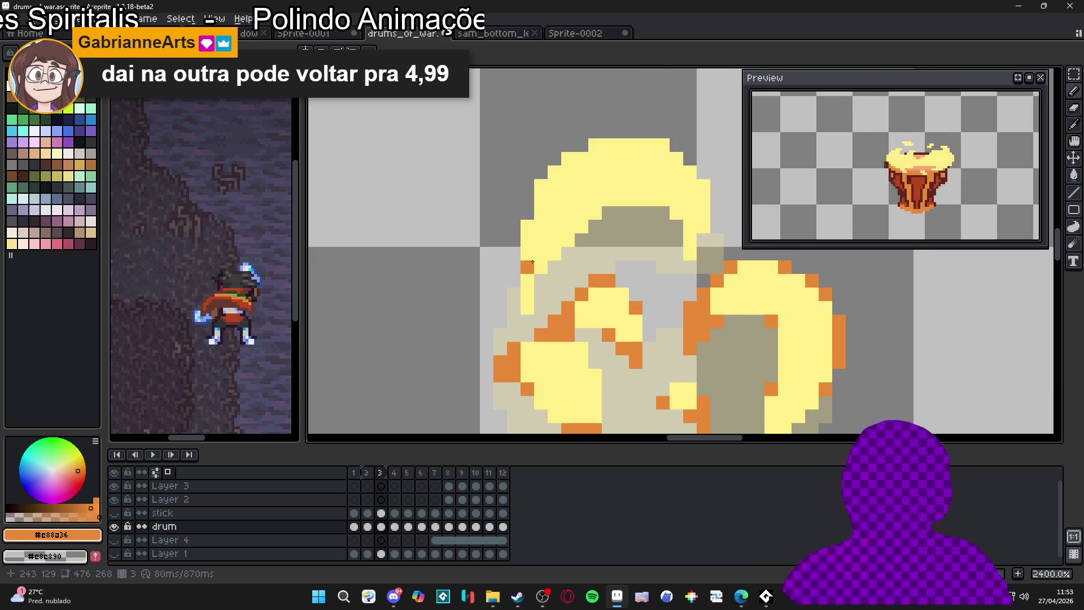
drag(531, 233, 530, 285)
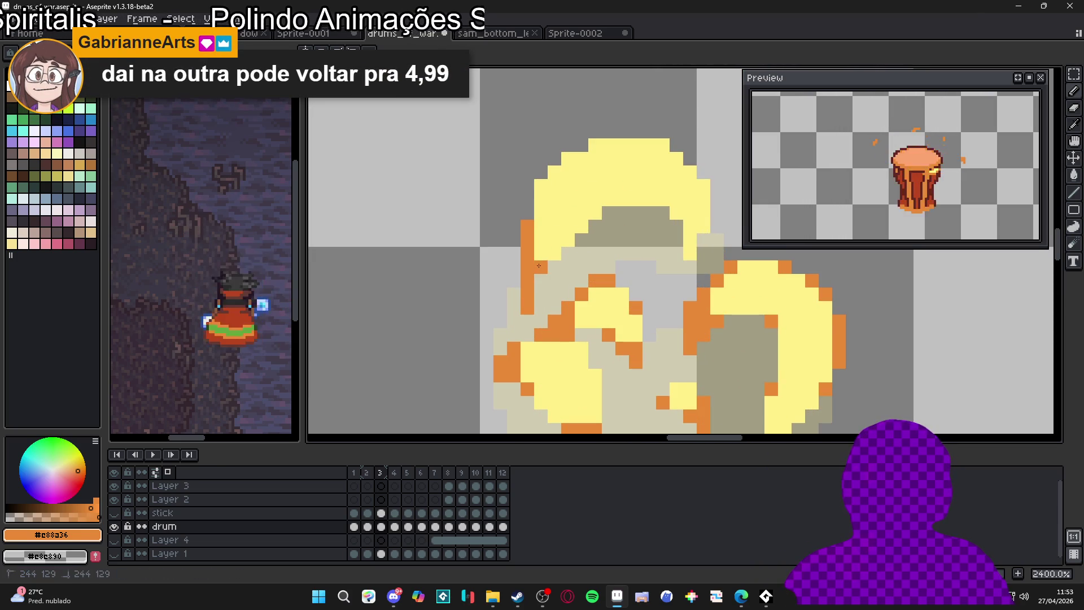
click(540, 199)
click(553, 173)
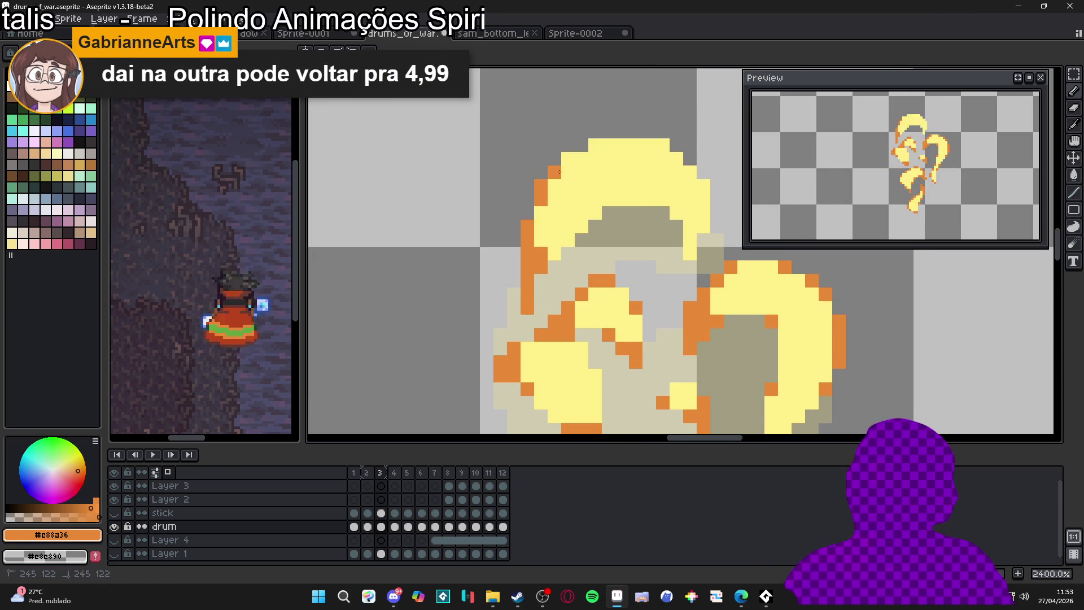
click(609, 145)
click(637, 146)
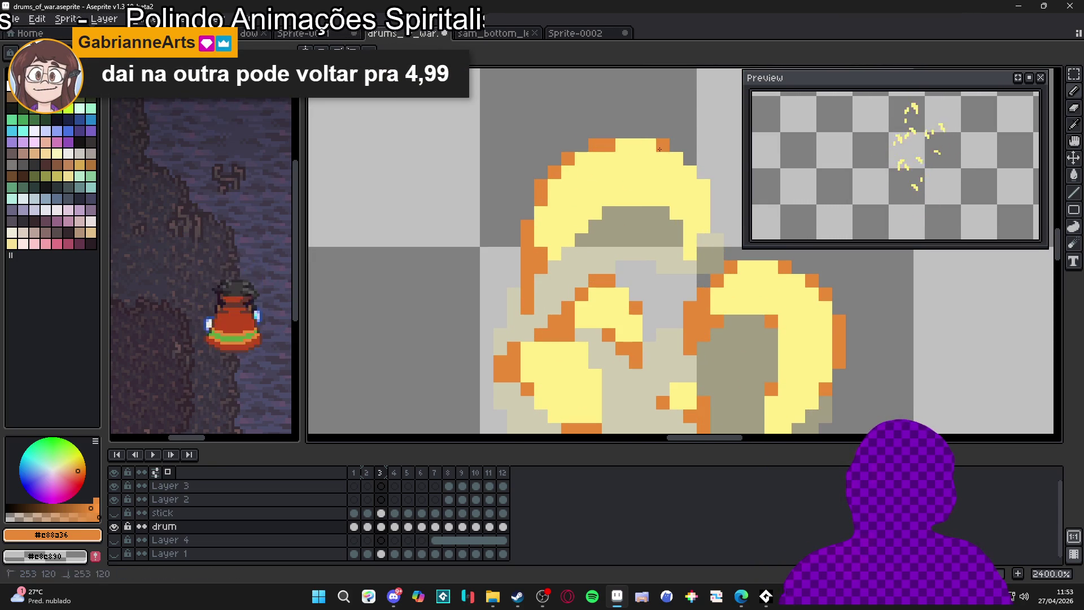
Add orange pixels along the flame's top-right corner, right edge and inner left edge
click(690, 173)
click(703, 186)
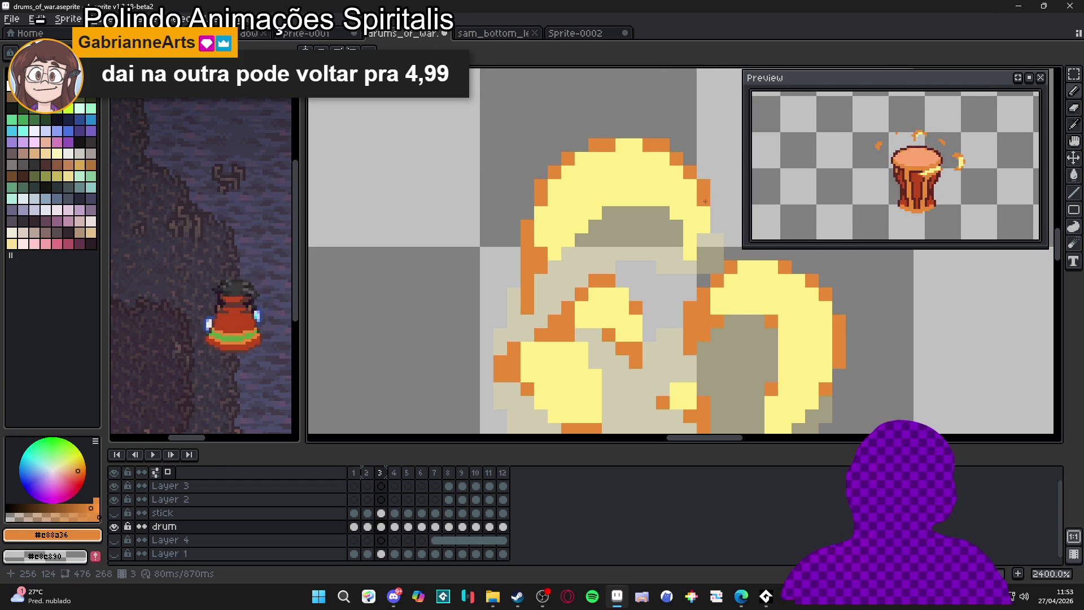
click(677, 213)
click(690, 226)
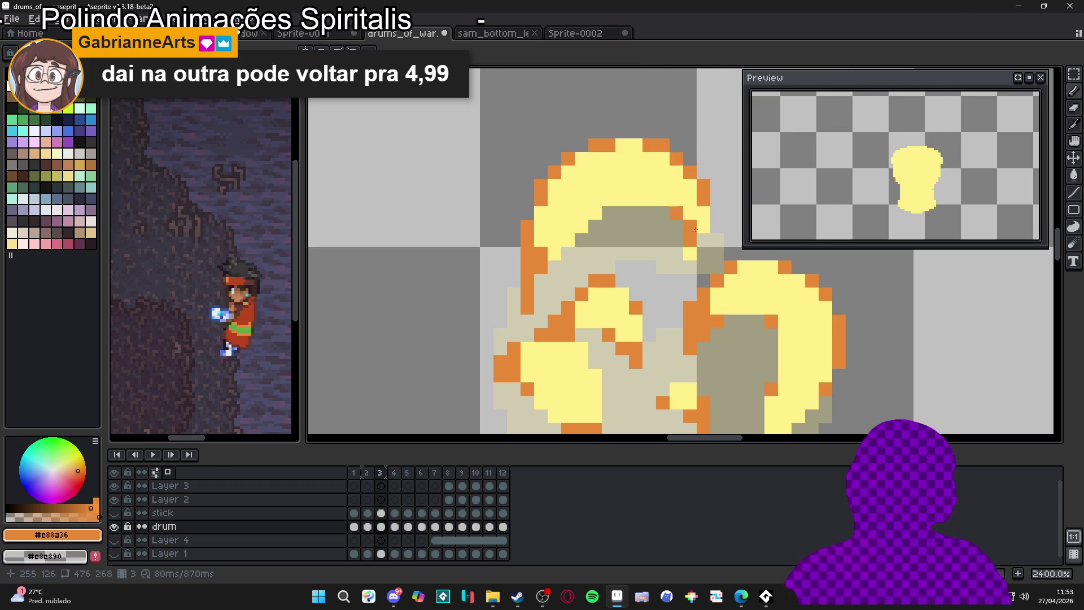
click(702, 225)
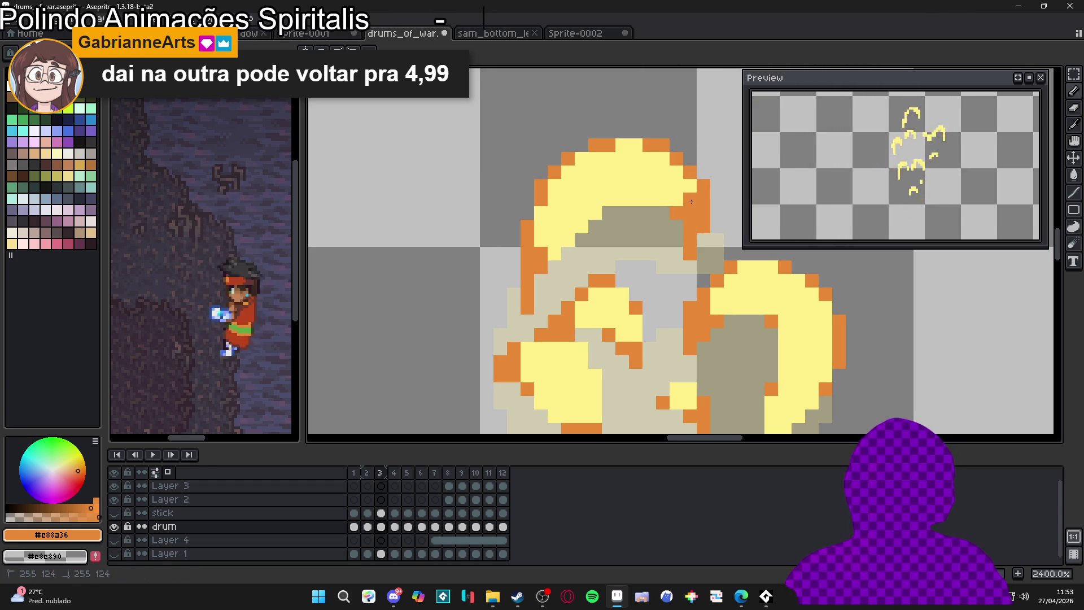
click(581, 226)
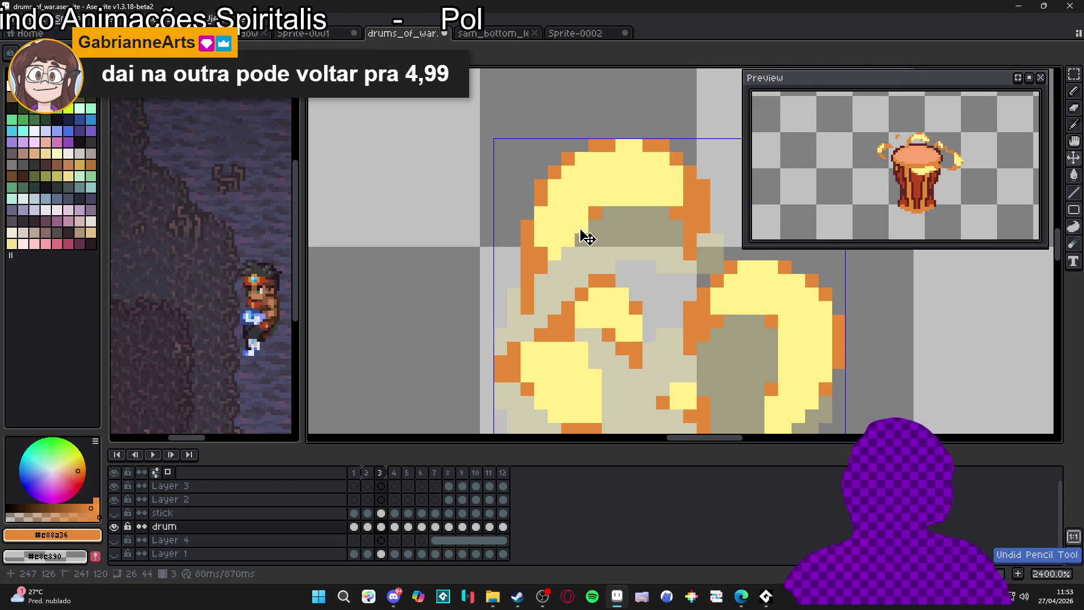
click(568, 240)
scroll(558, 253, down, 4)
scroll(553, 256, up, 3)
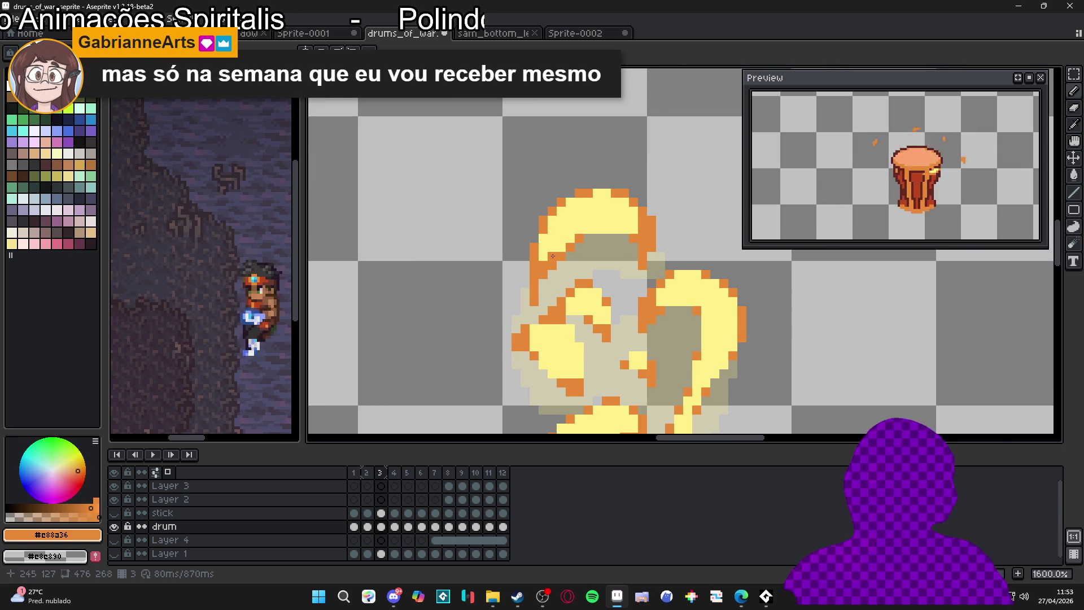
scroll(553, 256, down, 3)
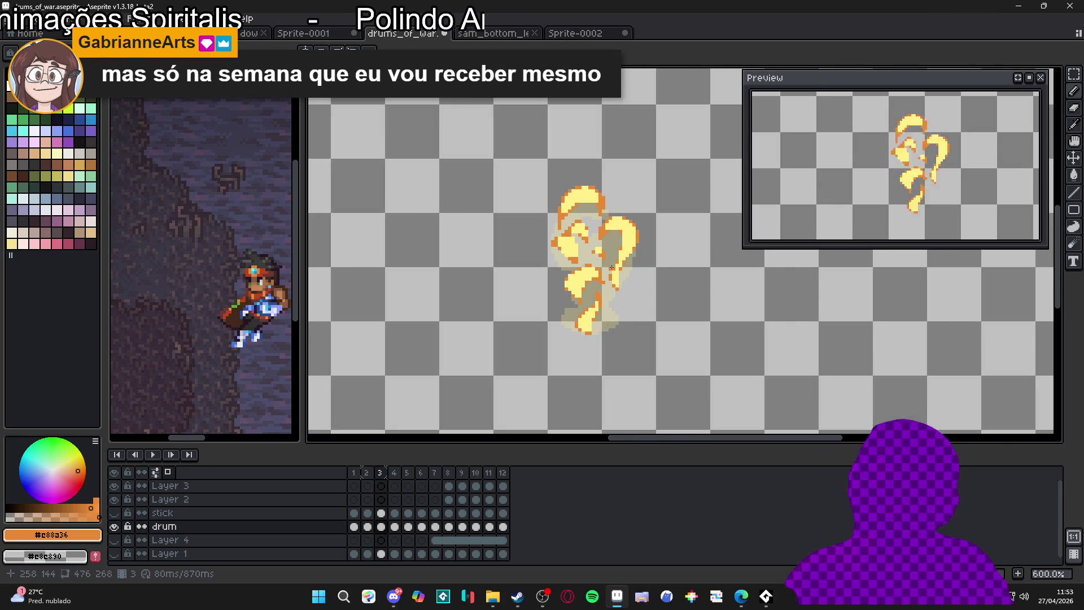
Compare frames 2 to 4 and settle on frame 4 for editing
click(368, 472)
click(383, 474)
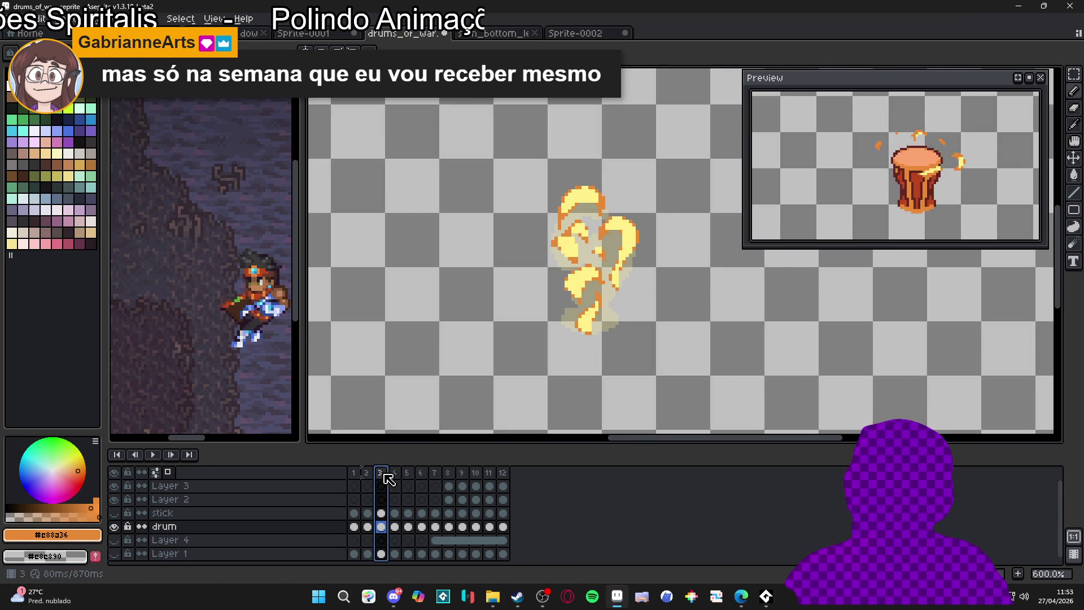
click(394, 475)
click(384, 475)
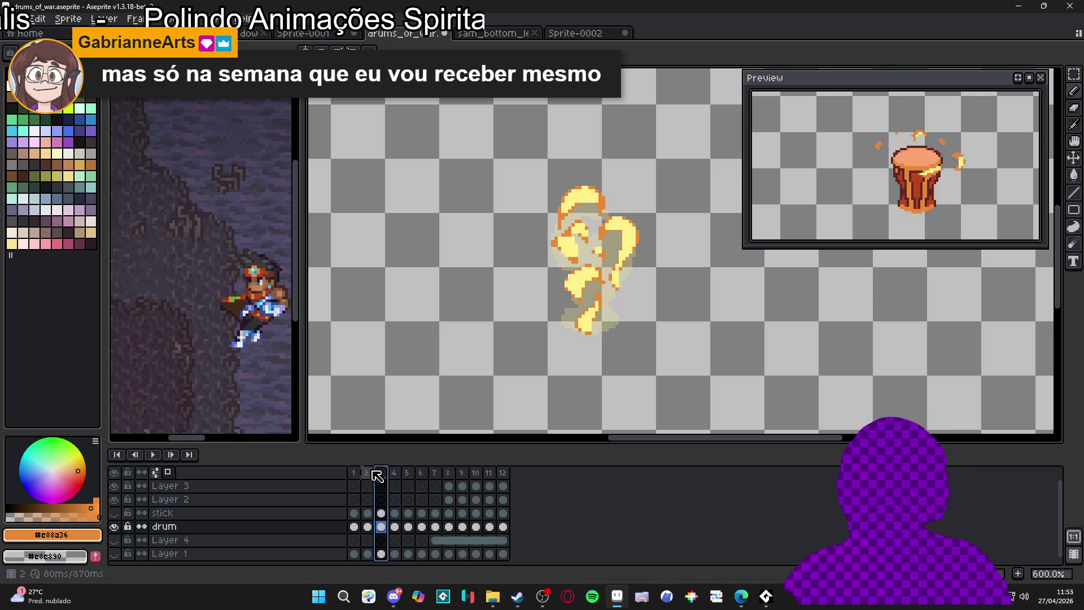
click(372, 473)
click(386, 479)
click(396, 477)
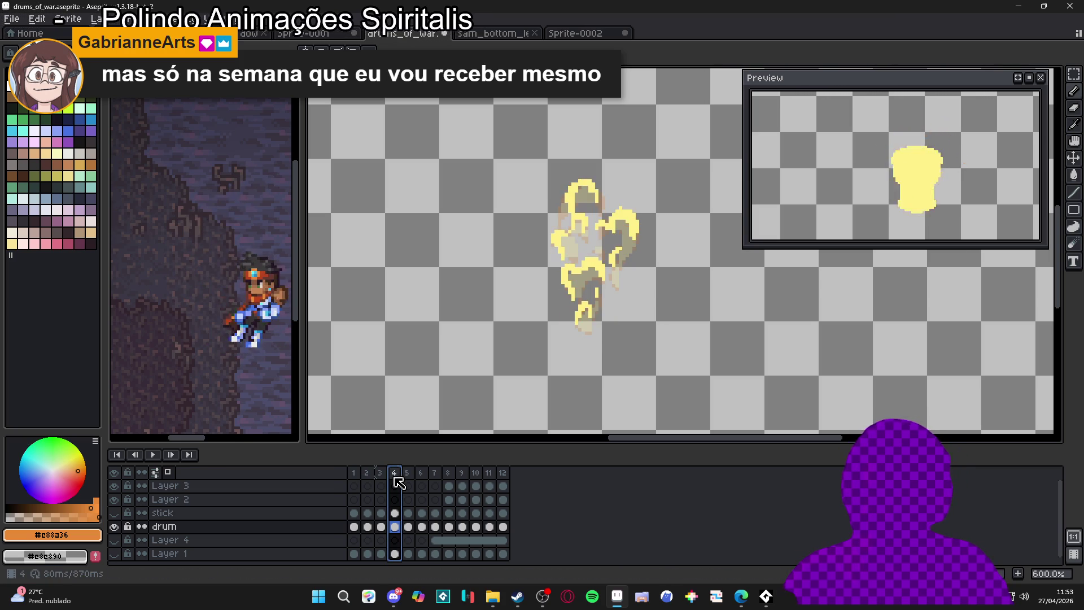
Paint orange strokes along frame 4's lower flame edge, erasing a stray pixel back to yellow
scroll(559, 293, up, 4)
scroll(559, 293, up, 3)
mouse_move(593, 288)
mouse_down()
mouse_move(610, 326)
mouse_move(592, 308)
mouse_move(593, 255)
mouse_move(572, 266)
mouse_up()
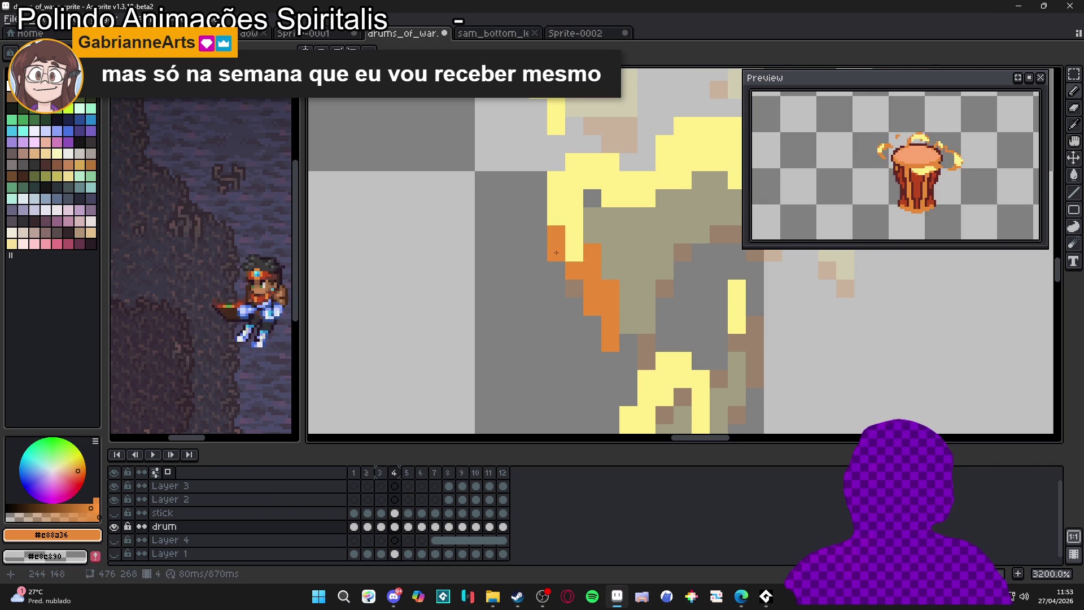
scroll(556, 251, up, 1)
right_click(558, 232)
scroll(559, 257, down, 2)
drag(569, 268, 523, 325)
click(551, 273)
click(516, 261)
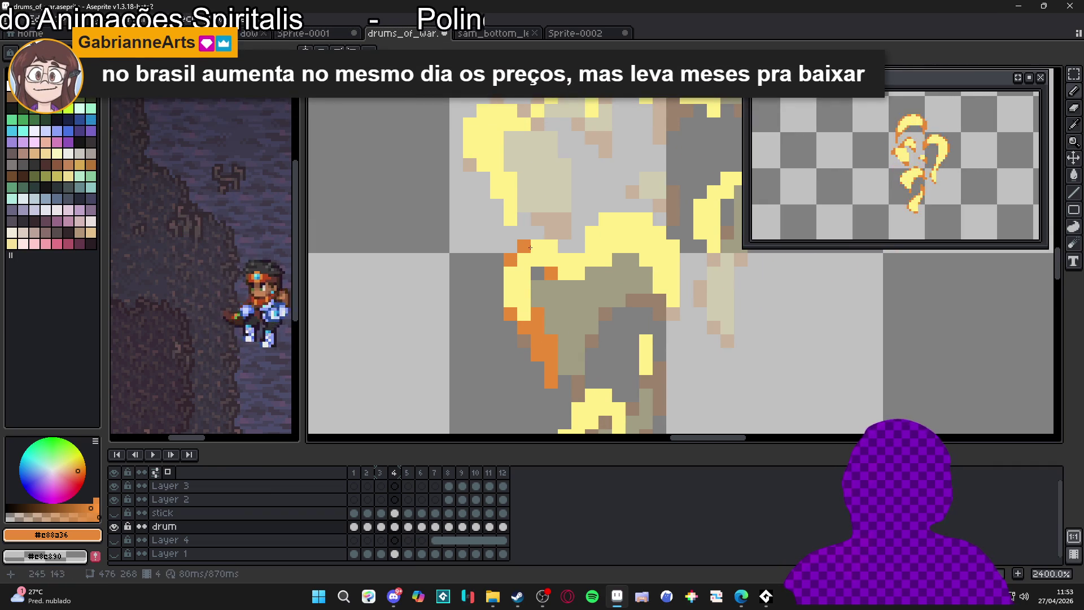
drag(562, 267, 577, 270)
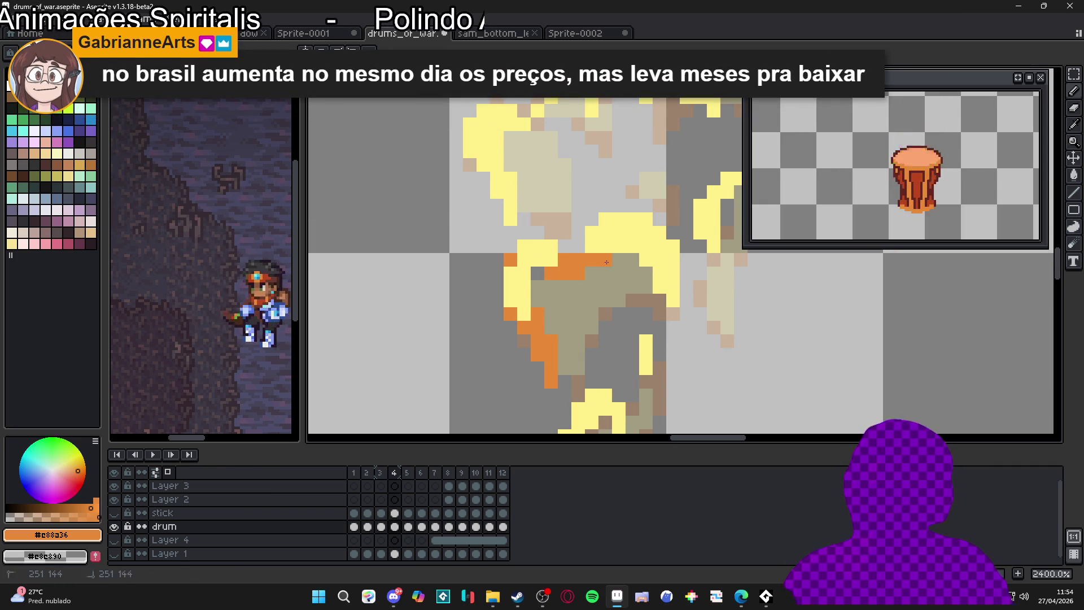
Add orange pixels along the flame's outline, right edge and upper edge
click(609, 222)
click(646, 219)
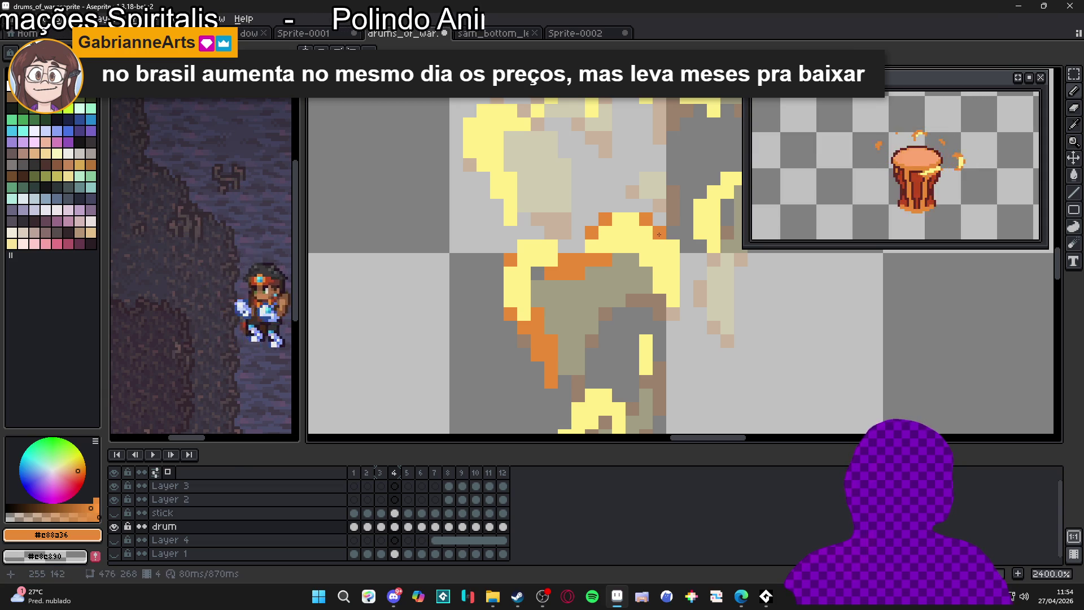
click(667, 286)
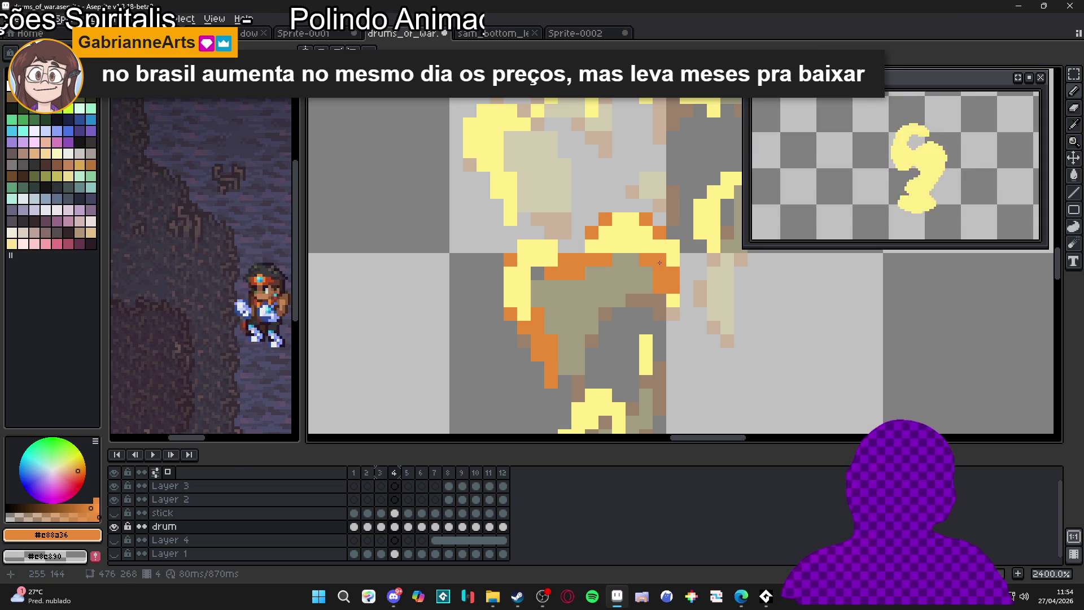
click(675, 295)
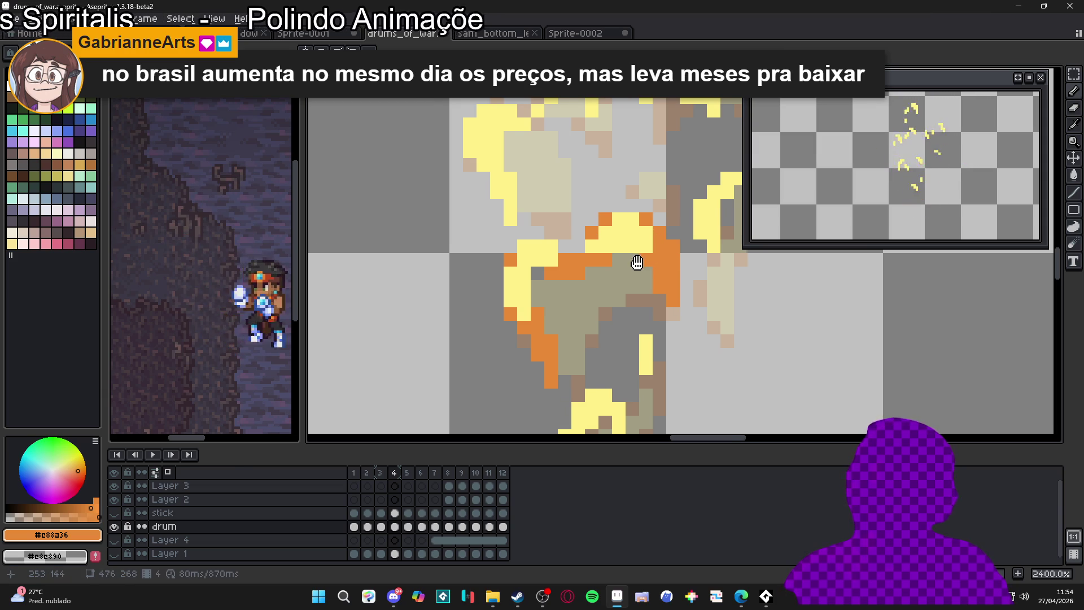
click(608, 321)
click(617, 345)
click(662, 203)
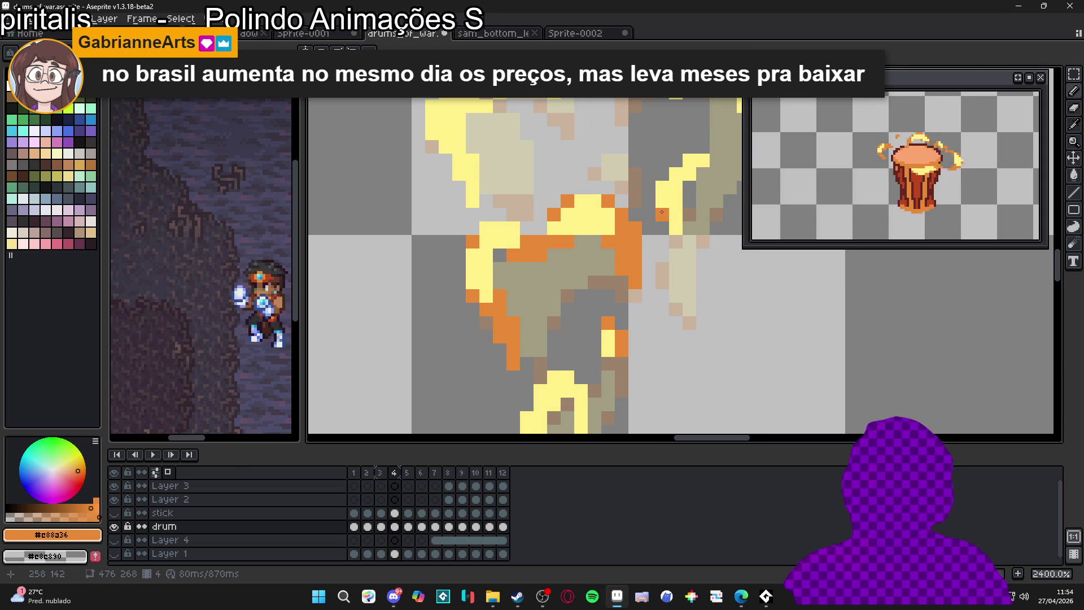
click(677, 184)
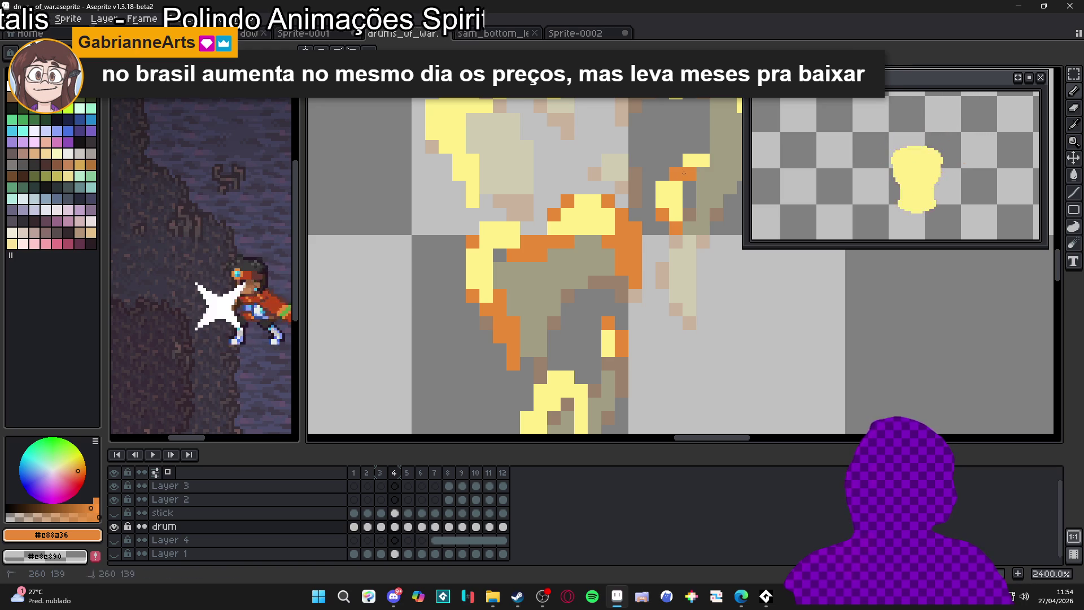
click(703, 161)
click(663, 202)
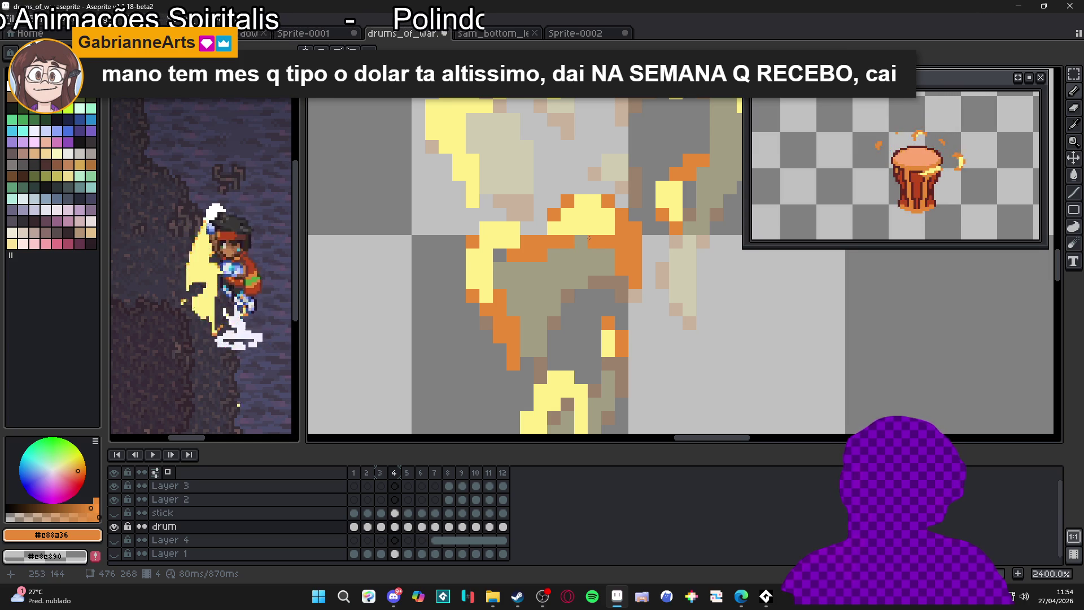
Trace the flame's top and right edges in orange, reverting the top-right pixel to yellow
scroll(589, 238, down, 3)
scroll(582, 181, up, 3)
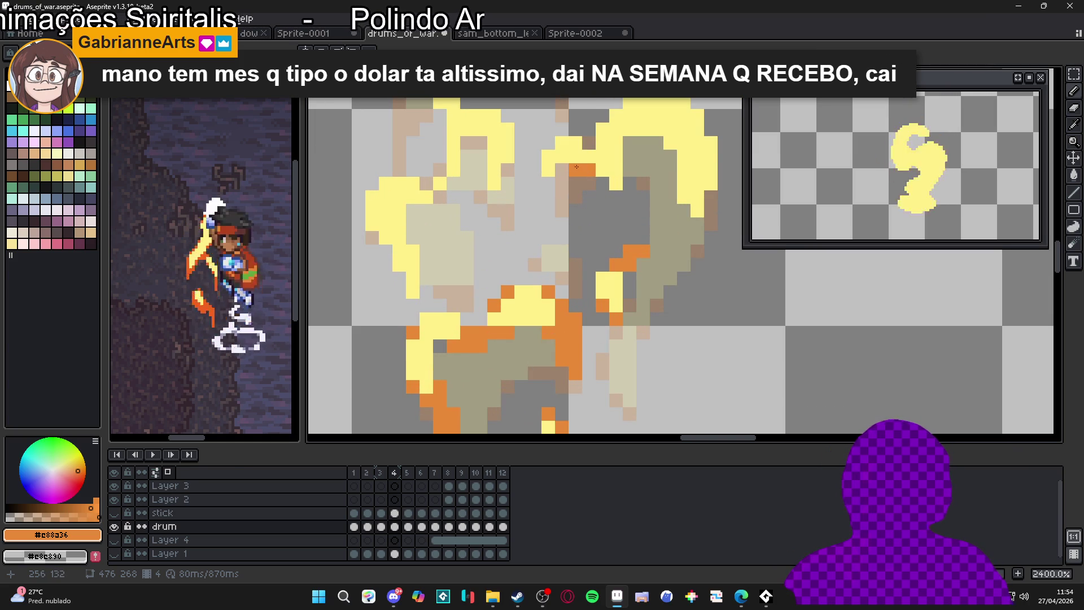
drag(560, 148, 582, 151)
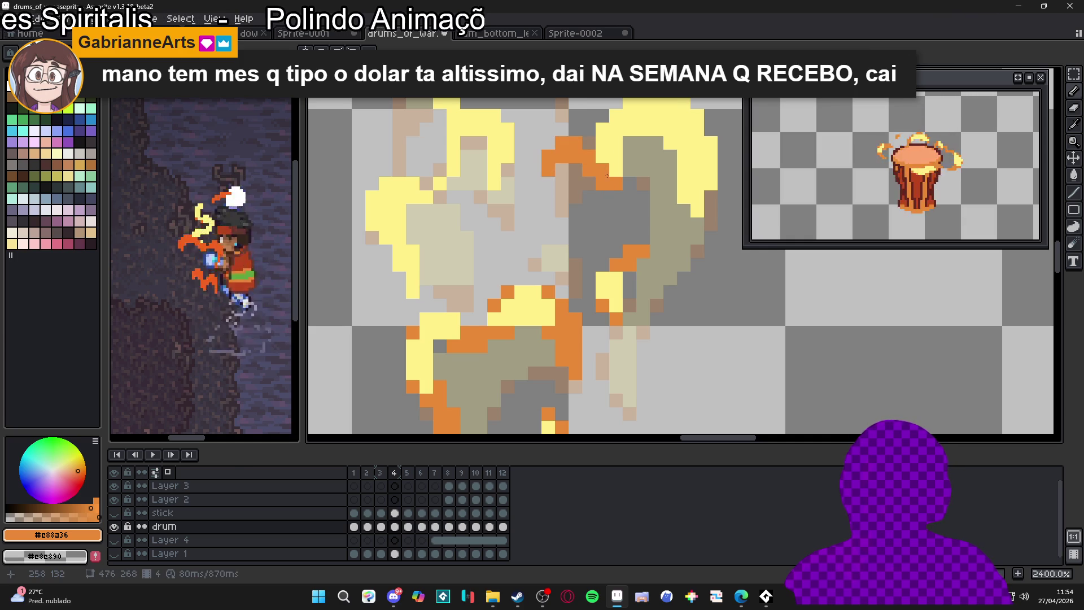
mouse_move(606, 140)
mouse_down()
mouse_move(636, 97)
mouse_move(615, 130)
mouse_move(629, 170)
mouse_up()
click(669, 102)
click(642, 102)
right_click(675, 170)
drag(664, 225, 678, 238)
click(689, 225)
click(690, 213)
click(665, 211)
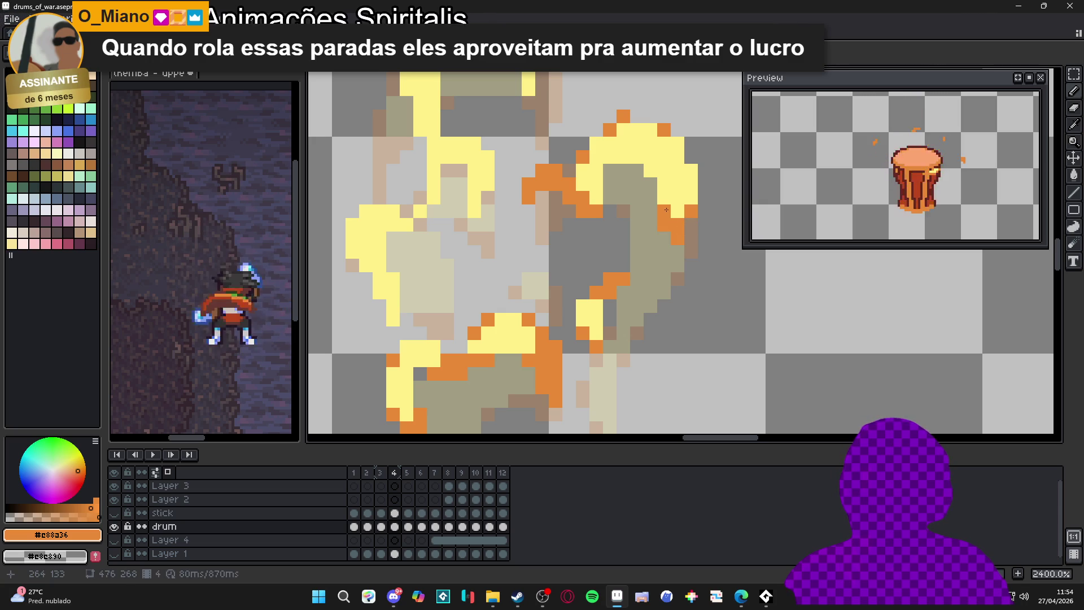
Zoom out and toggle a background layer's visibility to check the result
scroll(606, 164, down, 5)
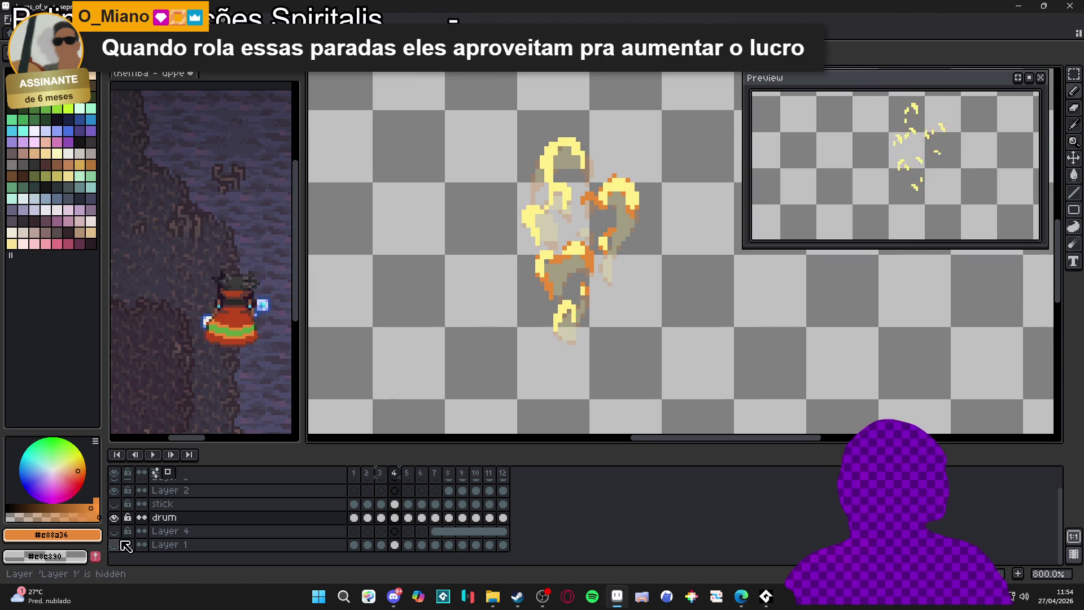
scroll(121, 539, down, 1)
click(117, 534)
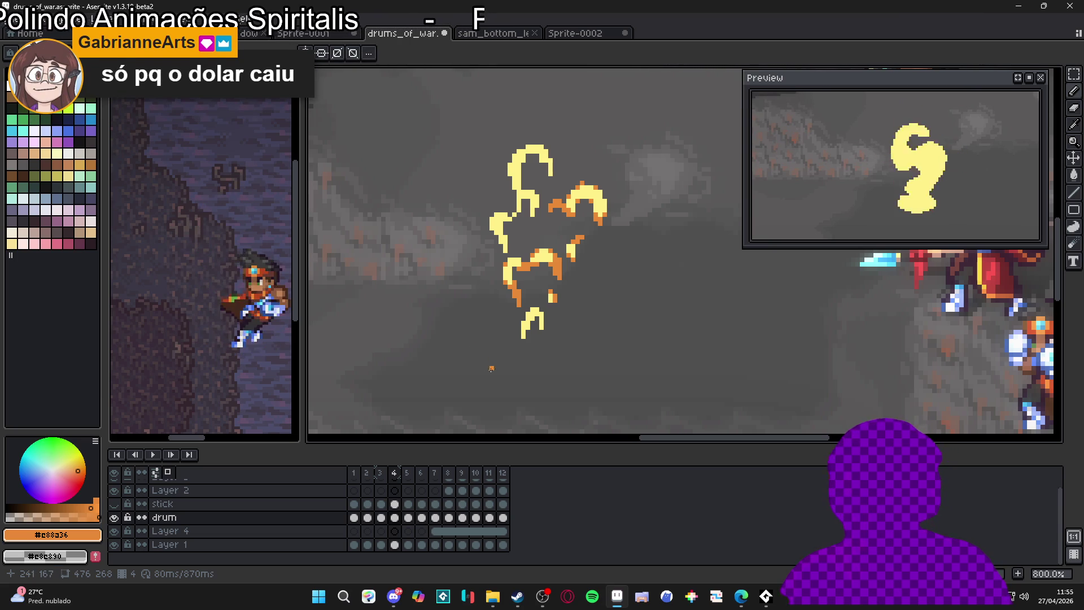
Recolour a diagonal strip, the lower pixels and the right flame's edge column orange
scroll(518, 277, up, 5)
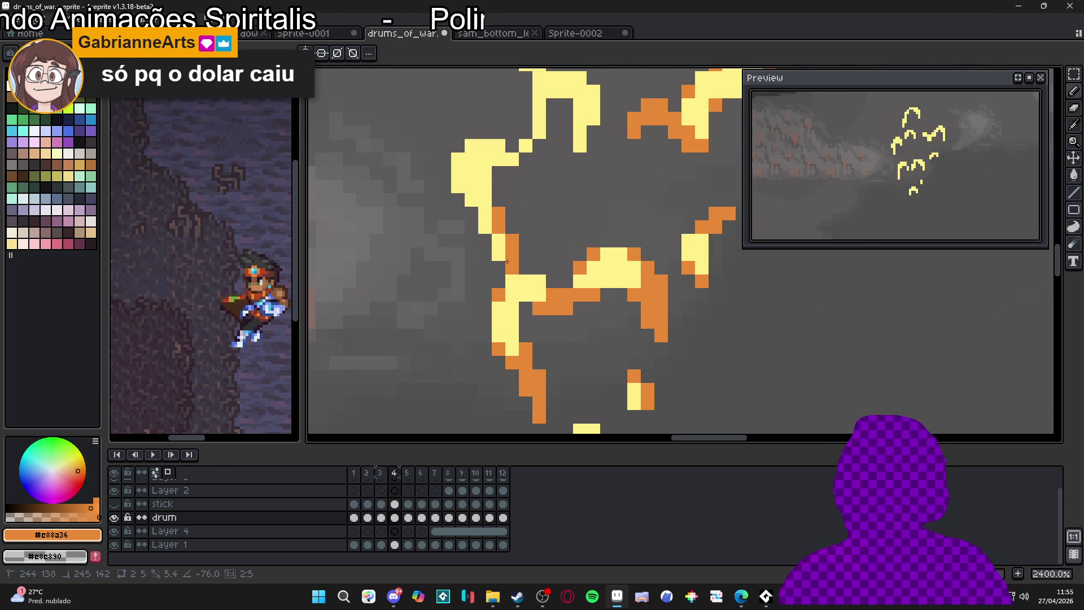
mouse_move(501, 245)
mouse_down()
mouse_move(459, 185)
mouse_move(528, 132)
mouse_move(529, 204)
mouse_move(574, 206)
mouse_move(575, 179)
mouse_up()
mouse_move(514, 127)
mouse_down()
mouse_move(507, 251)
mouse_move(508, 235)
mouse_up()
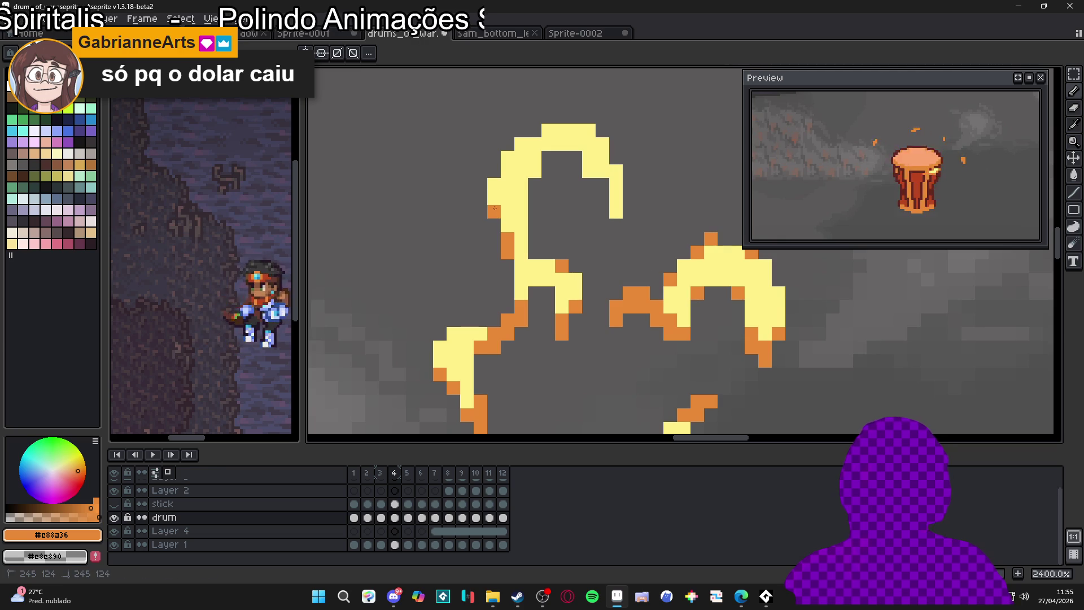
drag(508, 160, 519, 144)
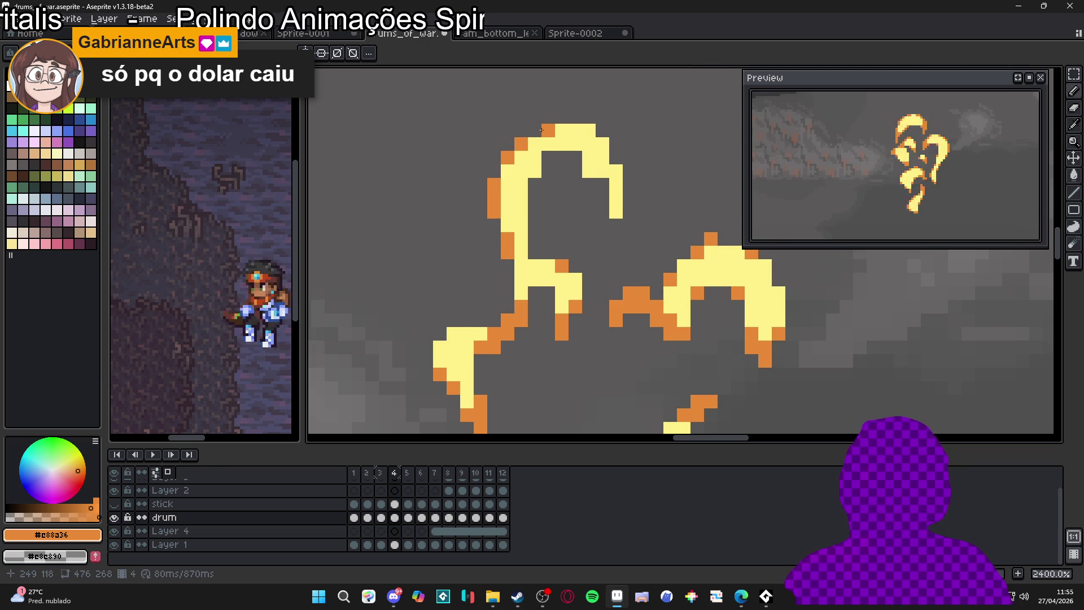
drag(613, 206, 616, 171)
click(602, 171)
click(603, 143)
click(589, 131)
click(535, 171)
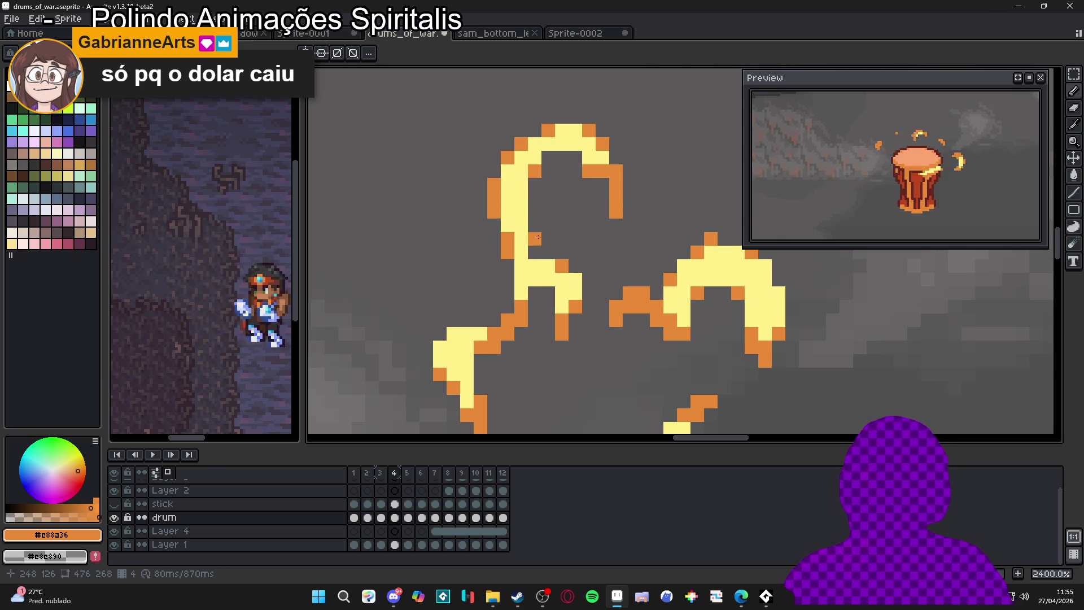
Paint the right column's top pixel and the bottom-left flame column orange
scroll(558, 254, down, 5)
scroll(558, 255, up, 4)
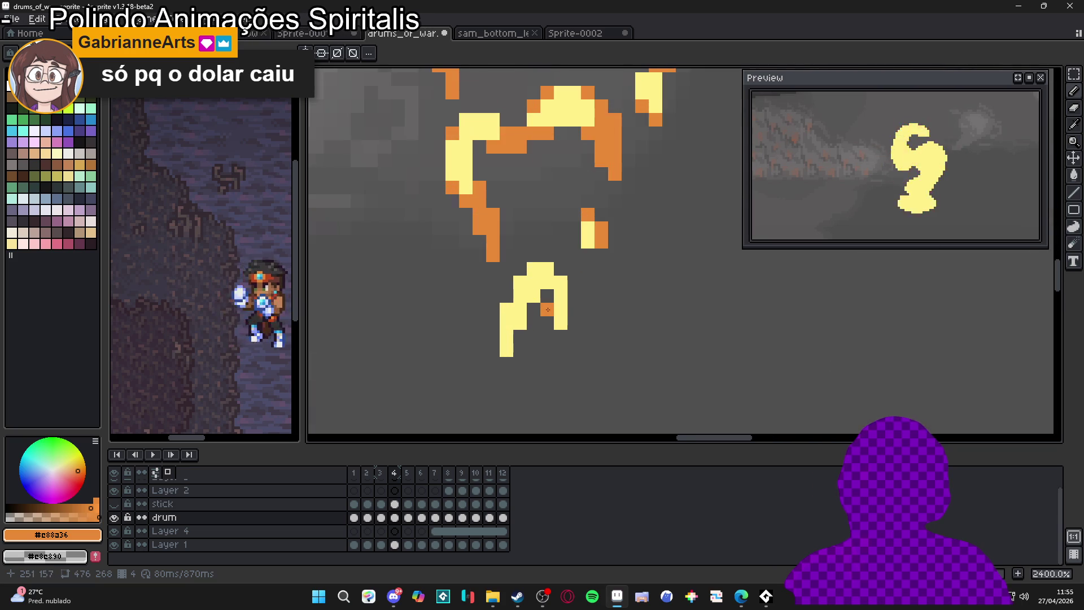
click(561, 282)
mouse_move(506, 350)
mouse_down()
mouse_move(507, 305)
mouse_move(517, 327)
mouse_up()
click(520, 282)
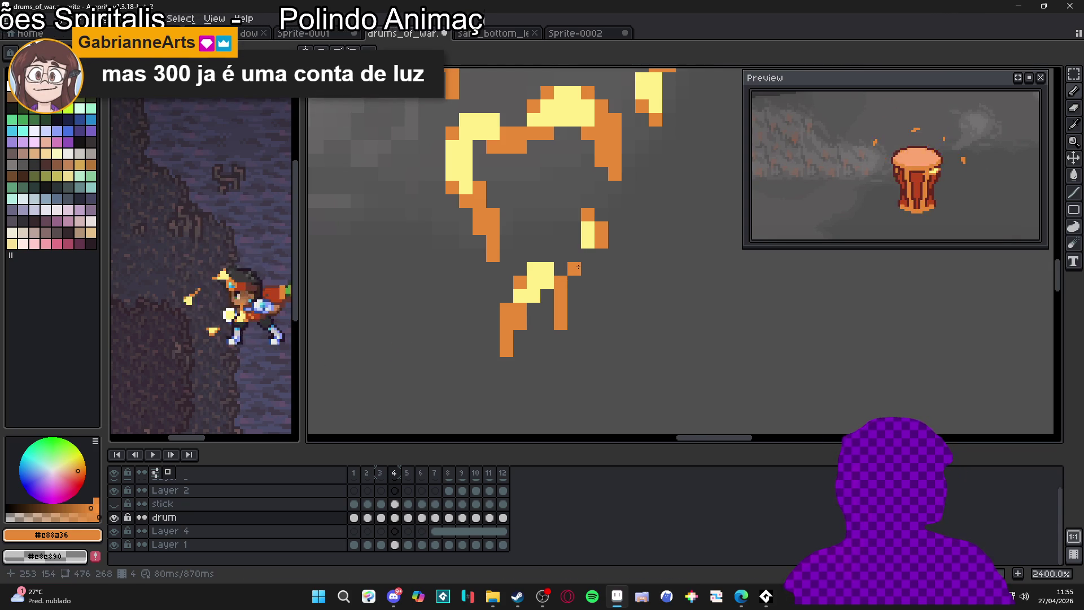
scroll(569, 275, down, 5)
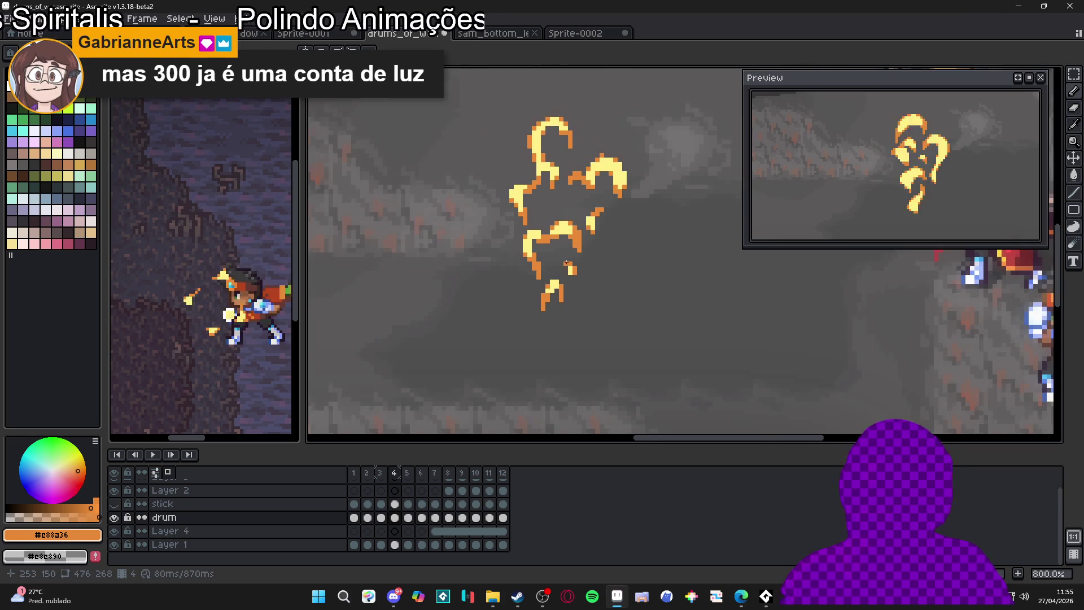
scroll(592, 174, up, 2)
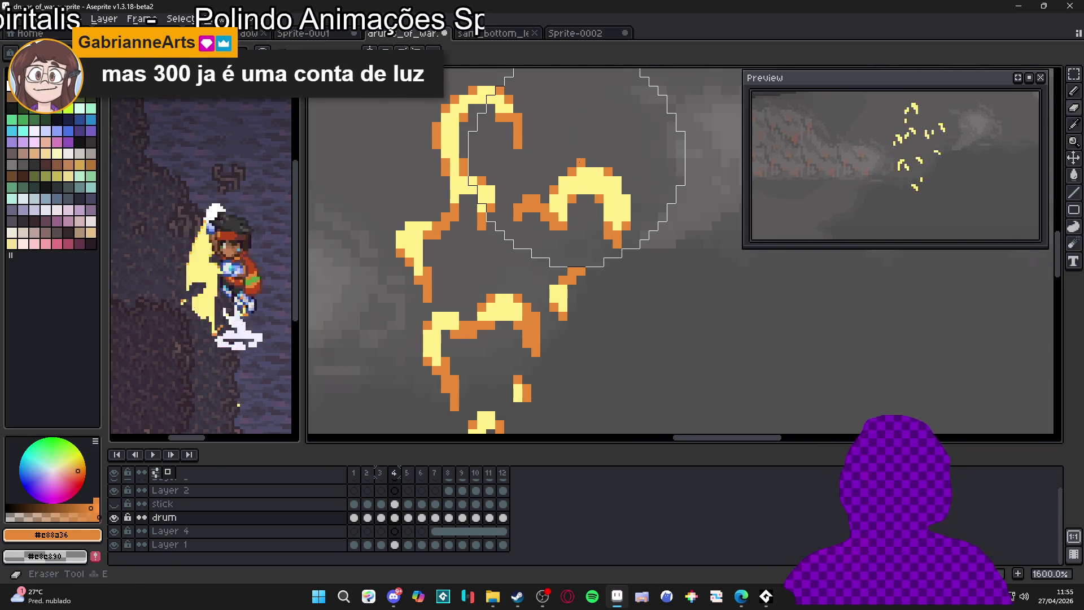
scroll(581, 163, down, 2)
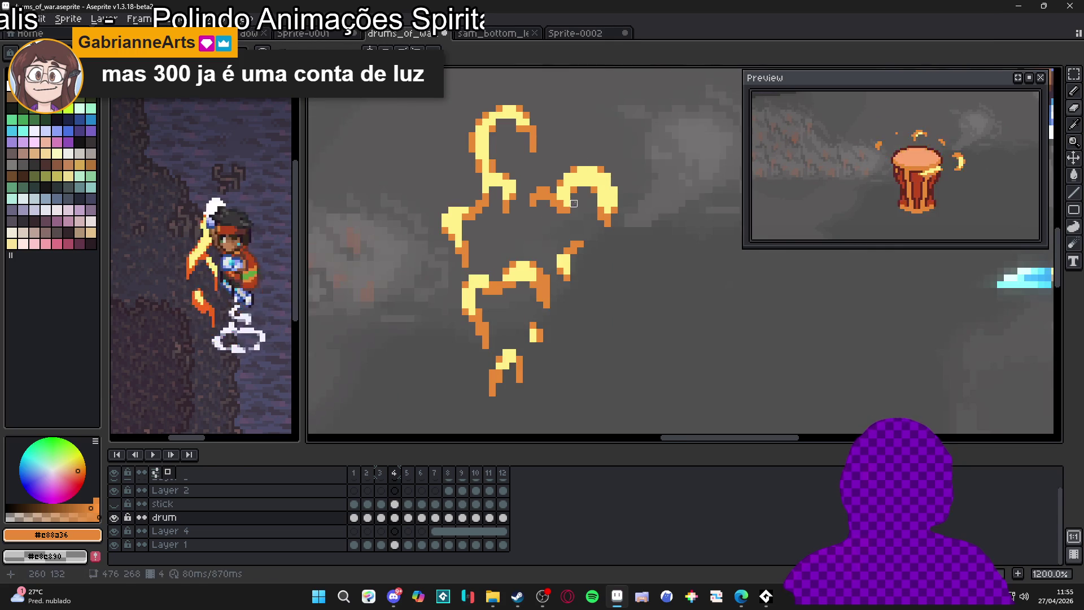
On frame 5, repaint the left flame stroke and nearby flame pixels orange with the pencil
click(408, 473)
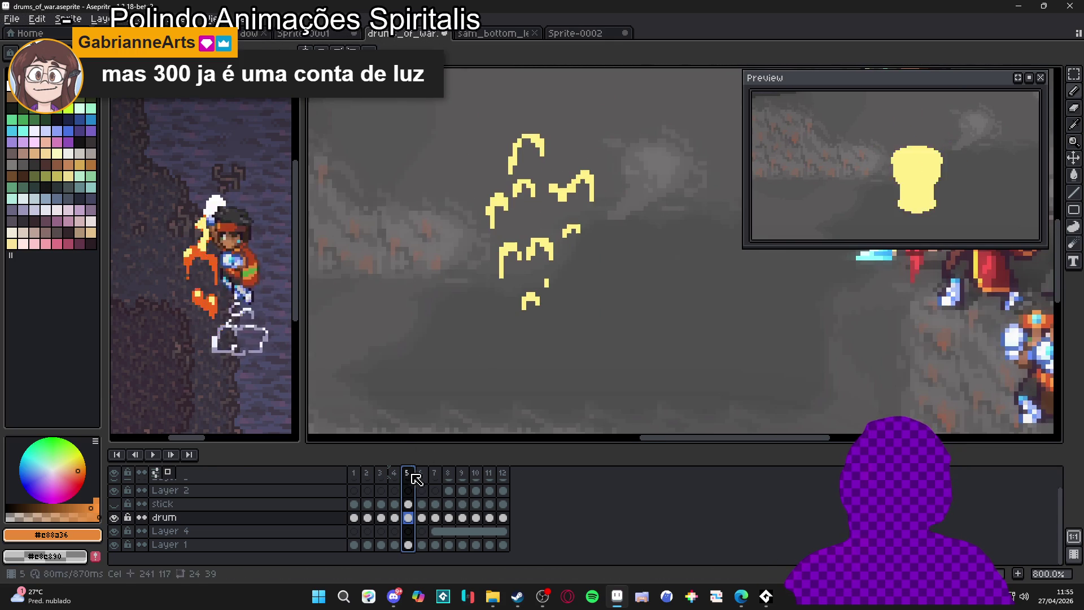
scroll(521, 263, up, 2)
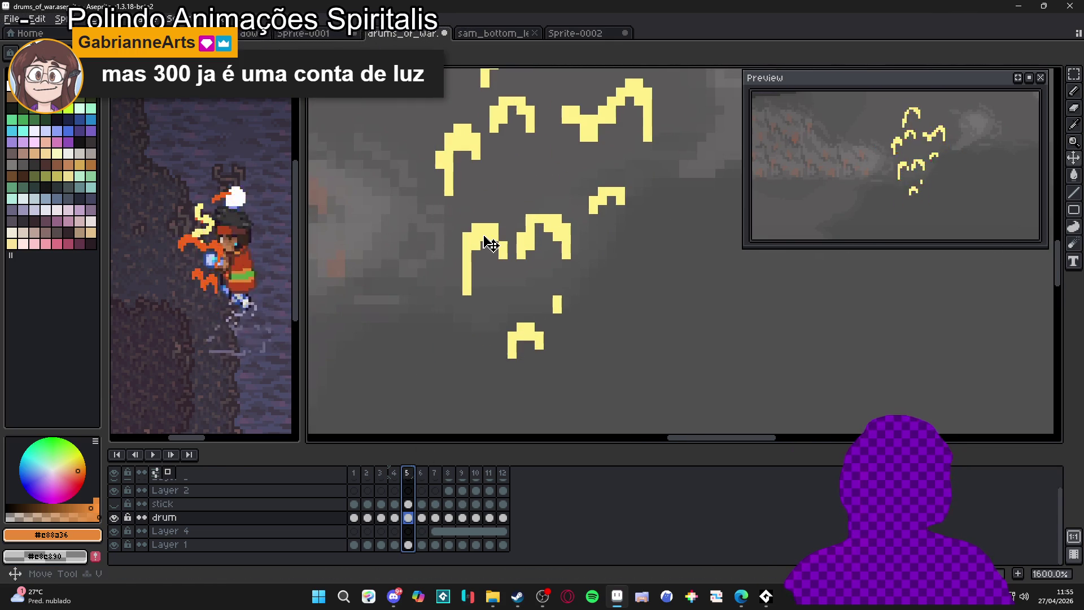
key(b)
click(467, 291)
shift+click(463, 241)
drag(503, 246, 505, 256)
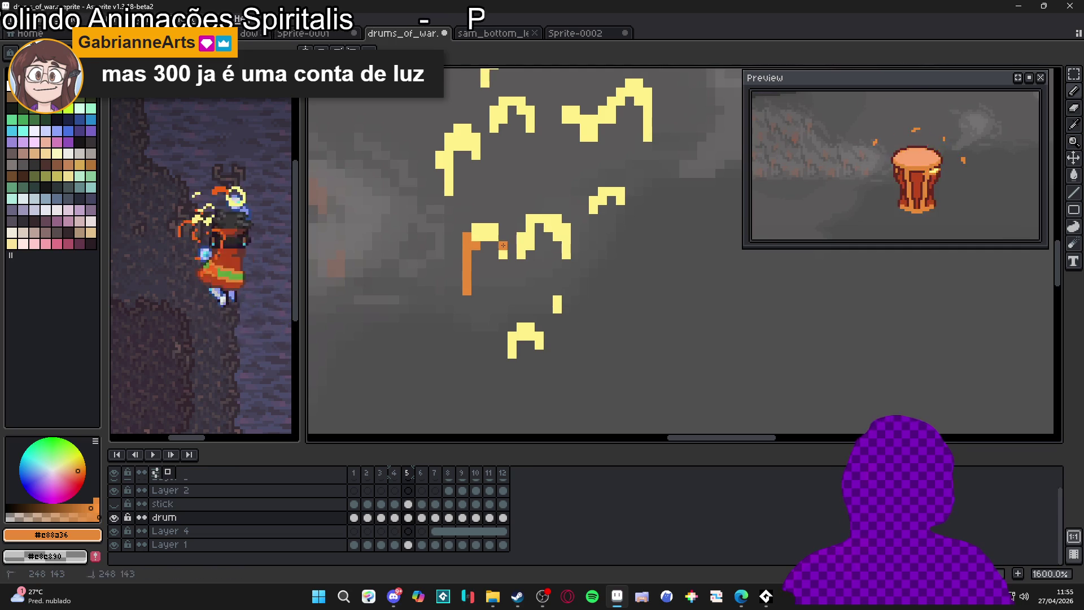
click(521, 247)
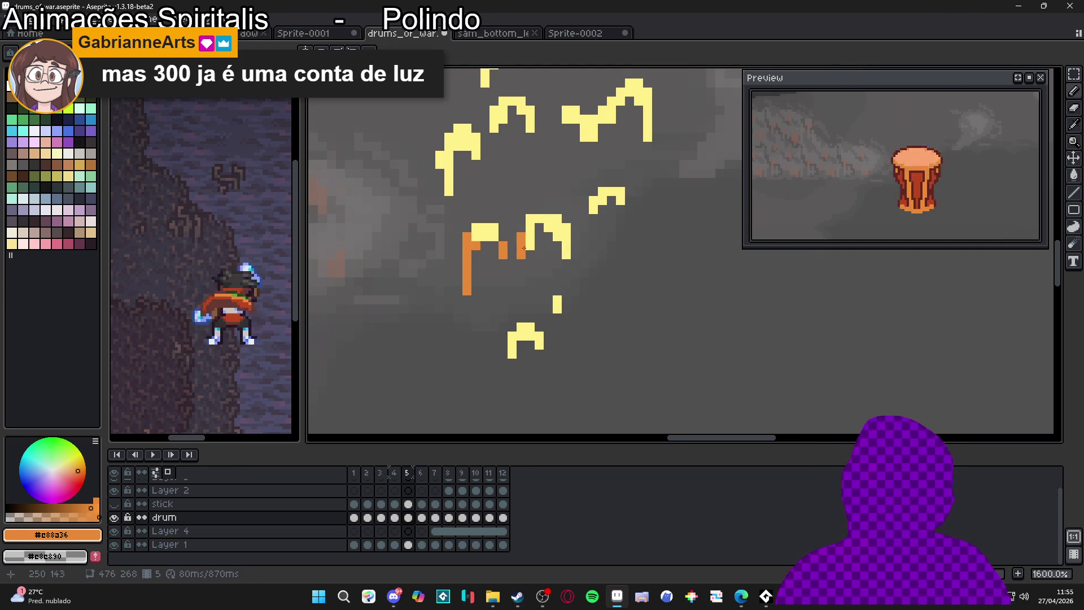
drag(530, 247, 530, 220)
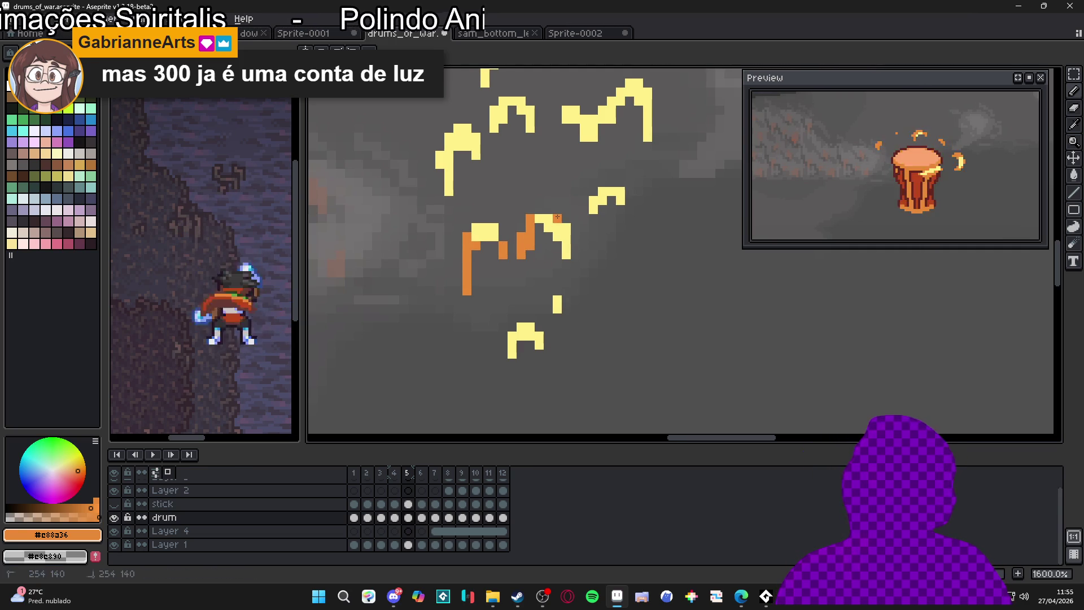
drag(565, 256, 603, 193)
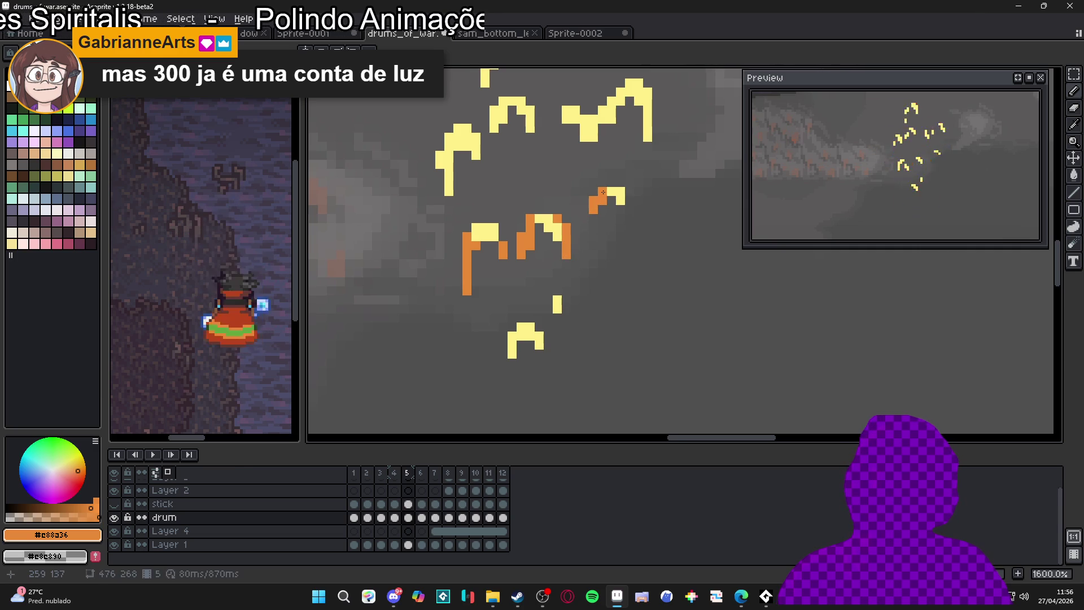
mouse_move(540, 349)
mouse_down()
mouse_move(539, 333)
mouse_move(511, 354)
mouse_up()
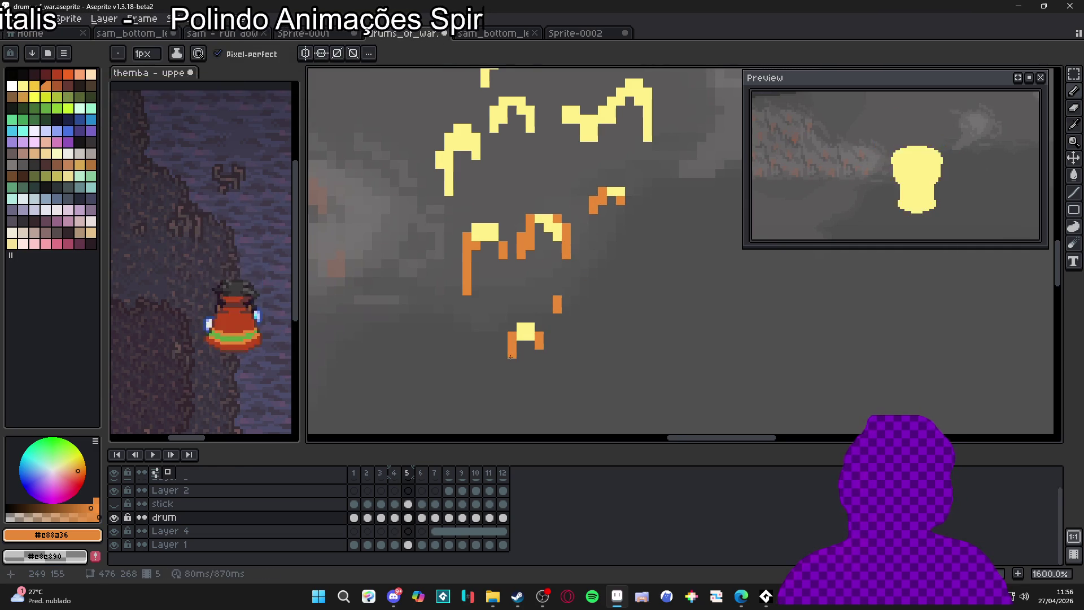
Recolour the upper-left flame strip, top-right pixels and right flame's columns orange
scroll(505, 350, up, 1)
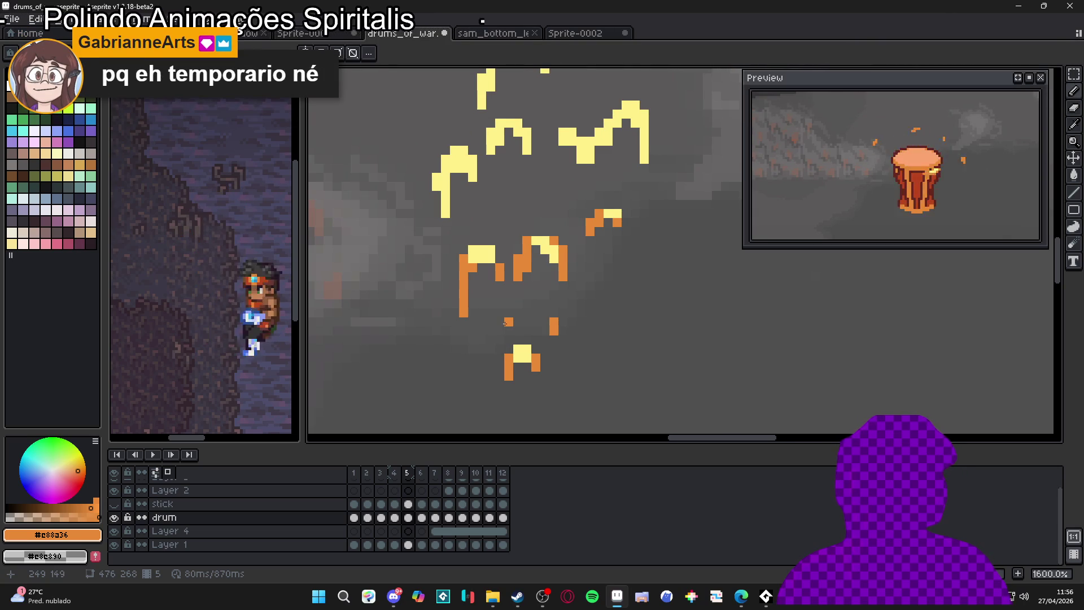
scroll(429, 178, up, 3)
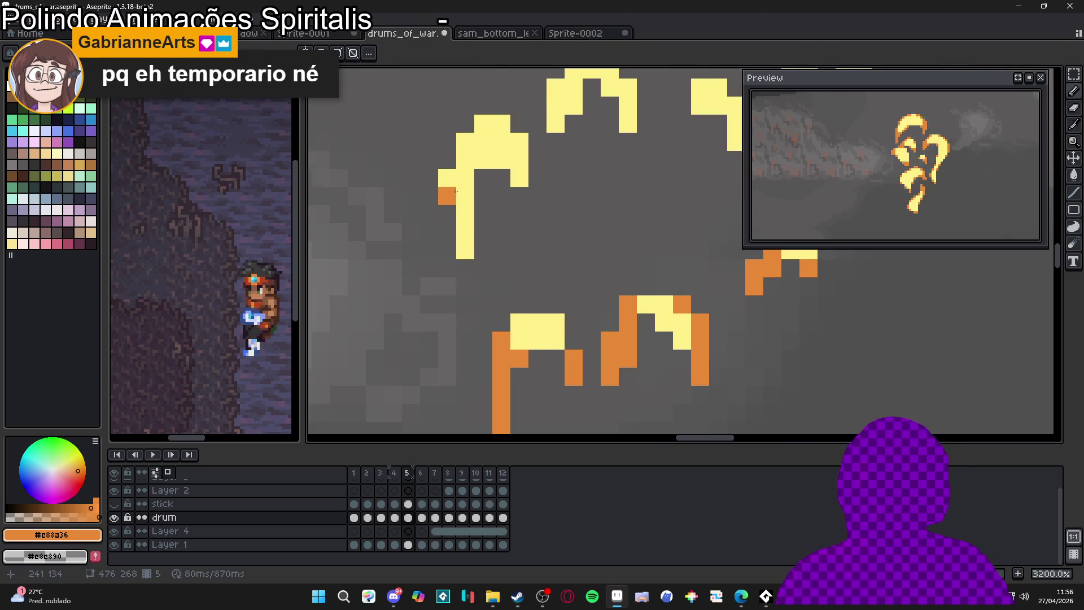
mouse_move(468, 176)
mouse_down()
mouse_move(519, 161)
mouse_move(523, 142)
mouse_up()
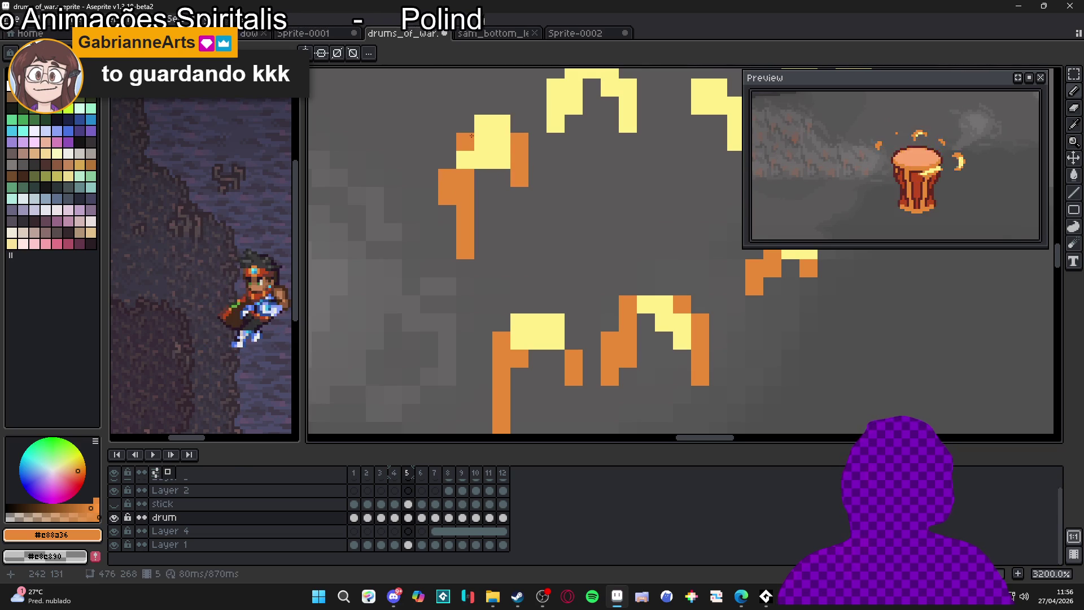
scroll(463, 161, down, 1)
click(513, 204)
mouse_move(523, 196)
mouse_down()
mouse_move(525, 181)
mouse_move(551, 182)
mouse_move(565, 209)
mouse_up()
mouse_move(553, 220)
mouse_down()
mouse_move(510, 257)
mouse_move(589, 233)
mouse_move(537, 271)
mouse_up()
click(611, 256)
click(606, 227)
drag(628, 305, 629, 231)
click(616, 250)
scroll(502, 269, down, 2)
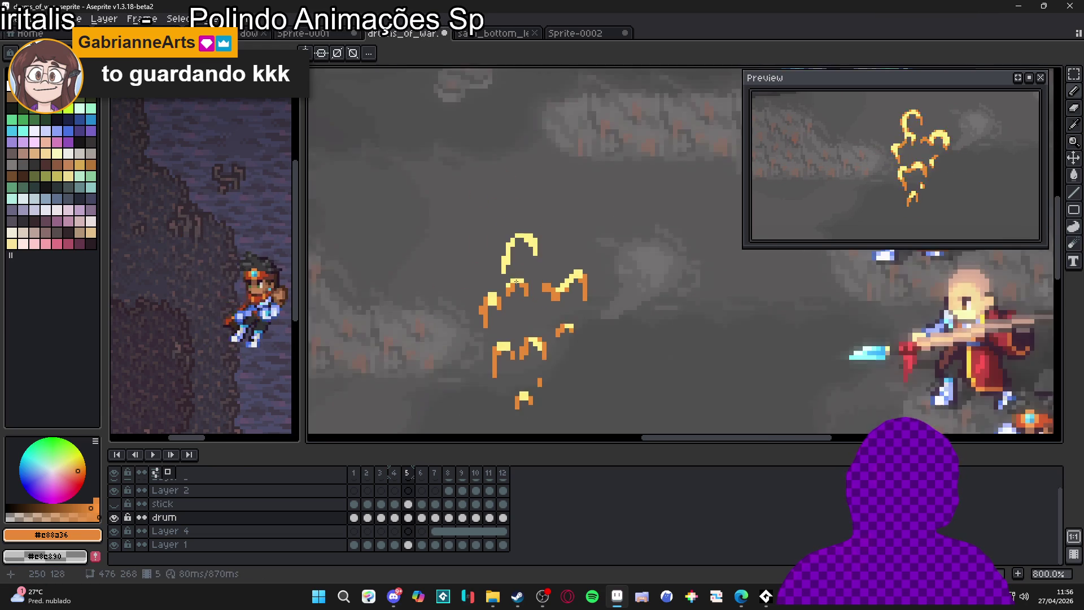
Paint the left flame's yellow column, top flame's right column and a highlight block orange
click(501, 270)
drag(501, 269, 499, 247)
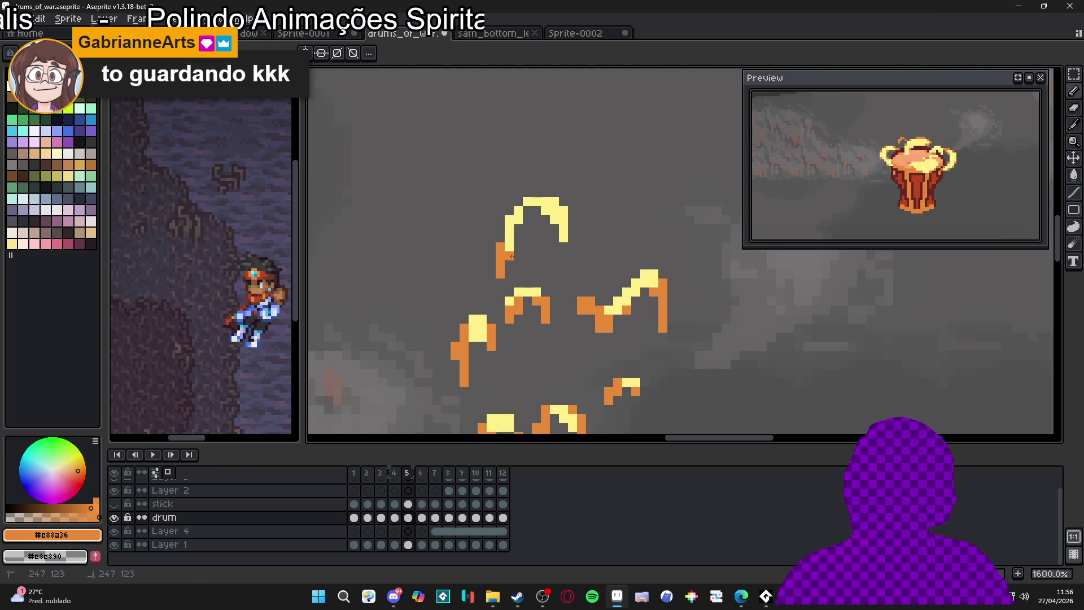
drag(564, 238, 563, 227)
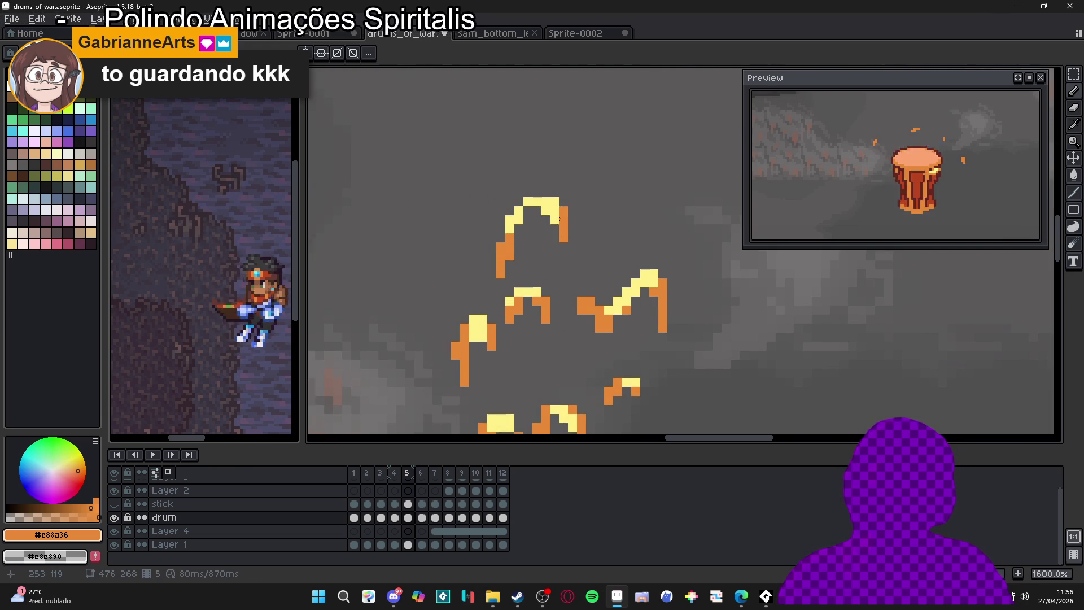
scroll(558, 220, up, 2)
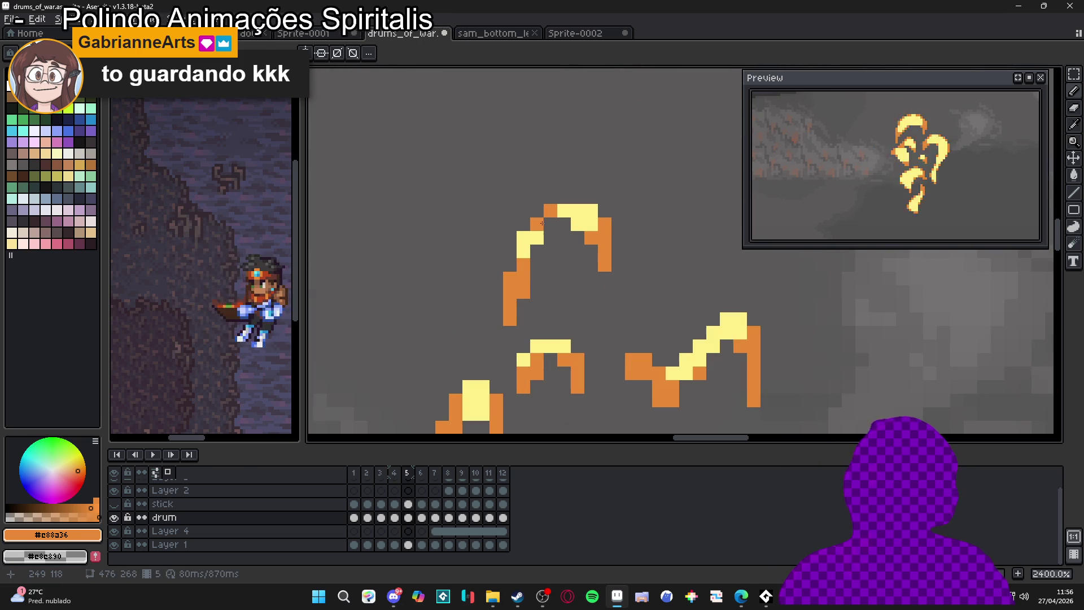
scroll(545, 220, down, 6)
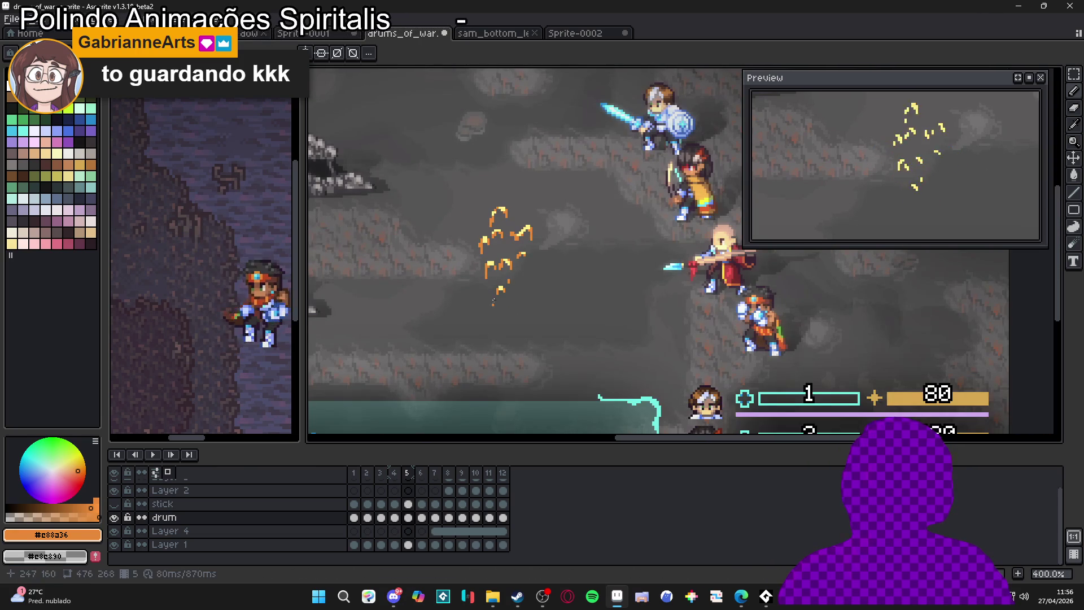
scroll(478, 272, up, 4)
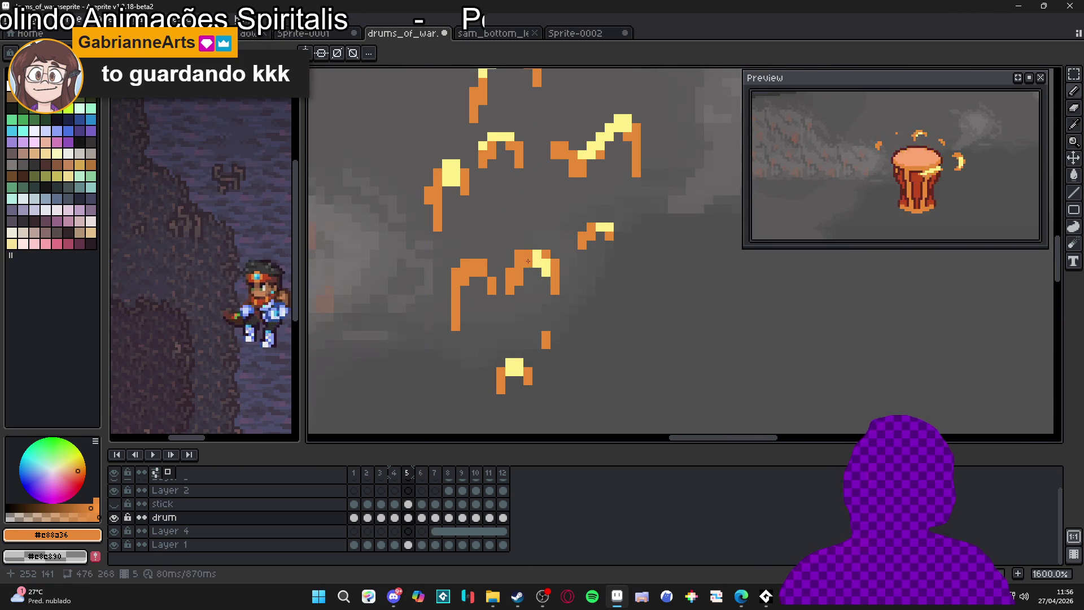
drag(536, 253, 536, 260)
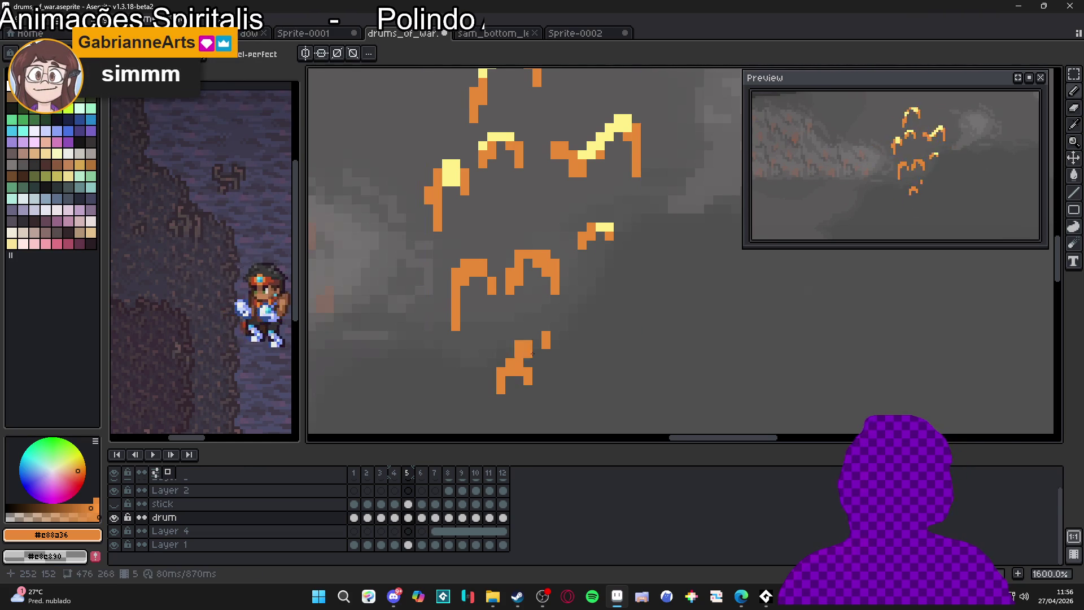
scroll(555, 314, up, 2)
drag(550, 332, 558, 330)
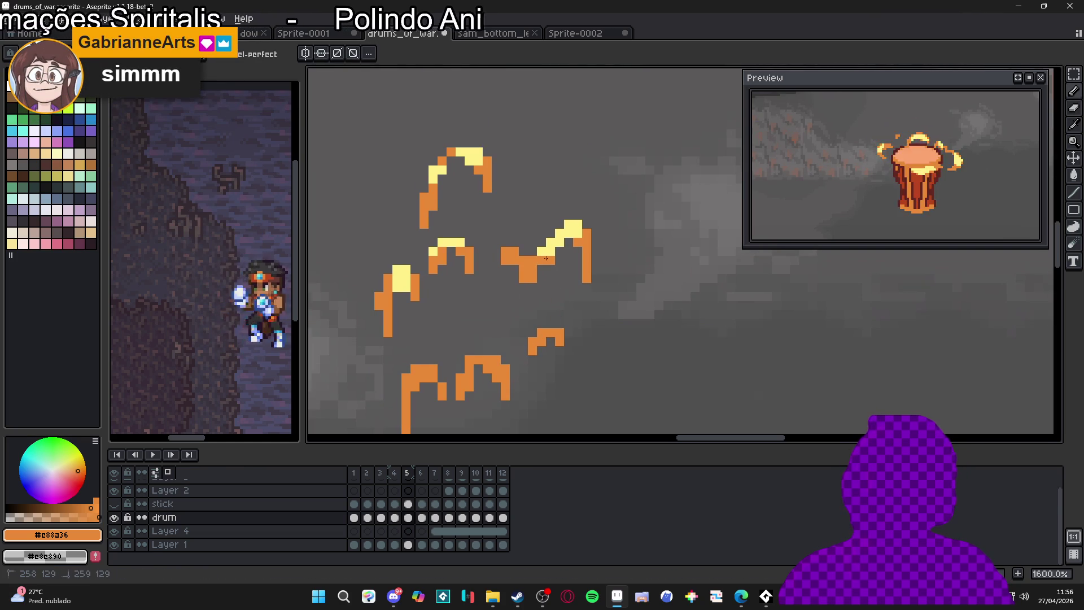
click(559, 236)
click(565, 243)
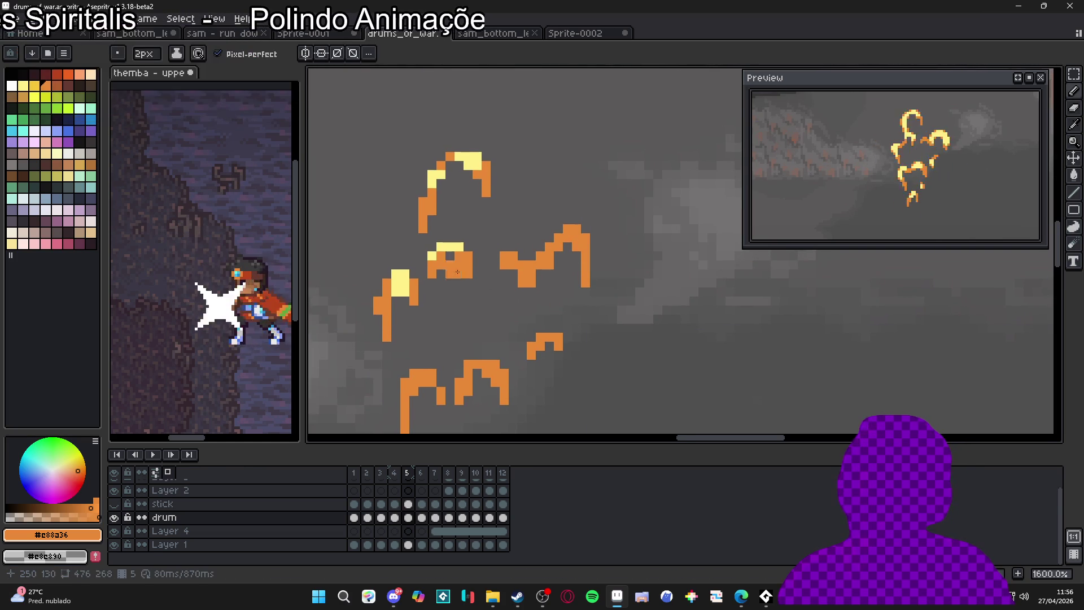
Recolour the middle flame's top row and the top flame's yellow highlight orange
drag(454, 246, 436, 246)
click(432, 255)
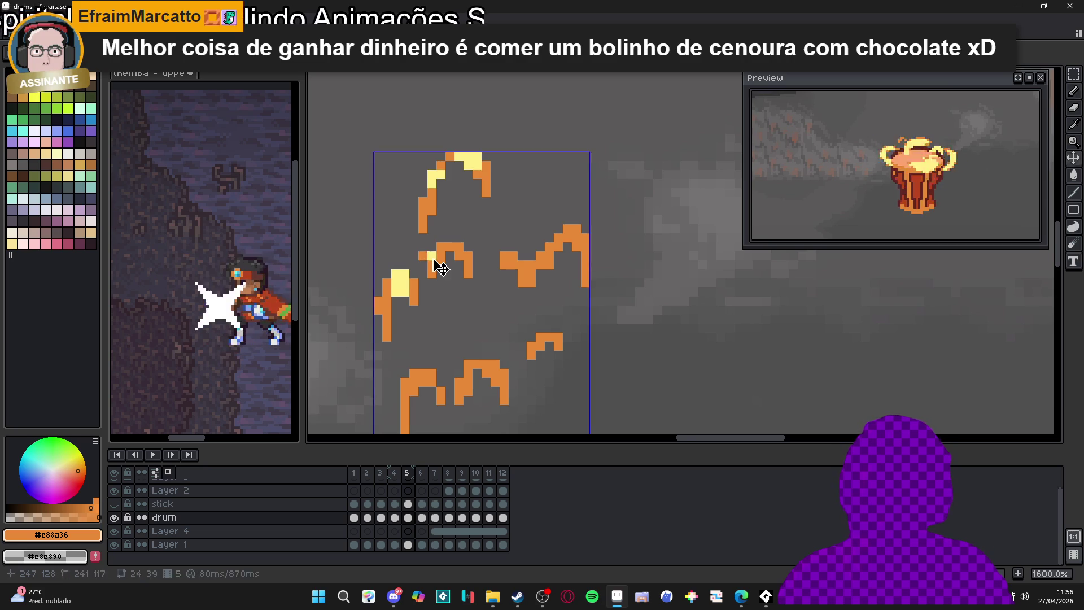
click(402, 280)
click(437, 176)
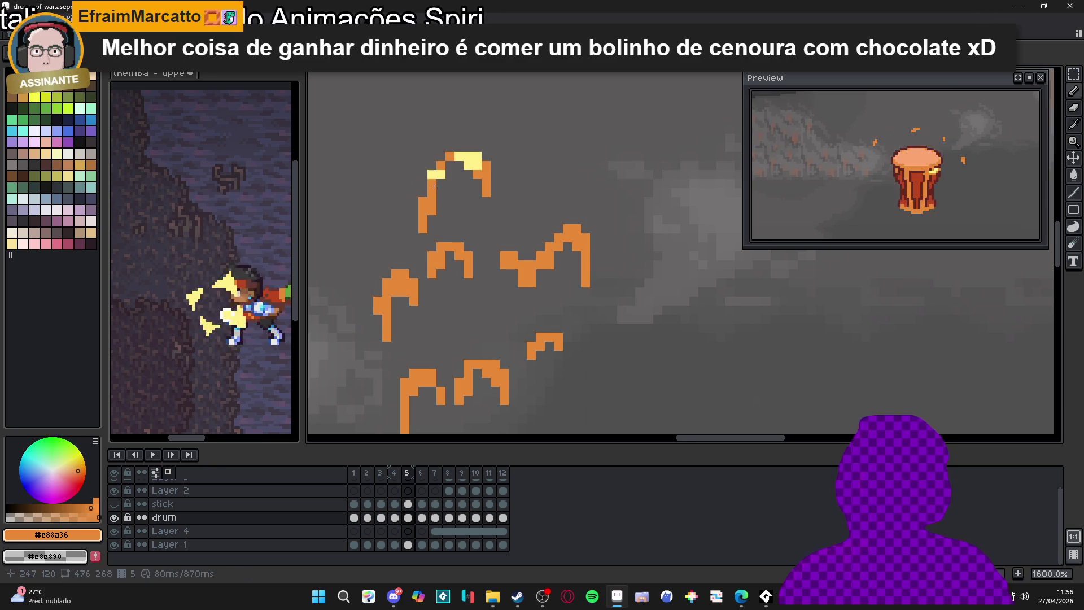
click(459, 158)
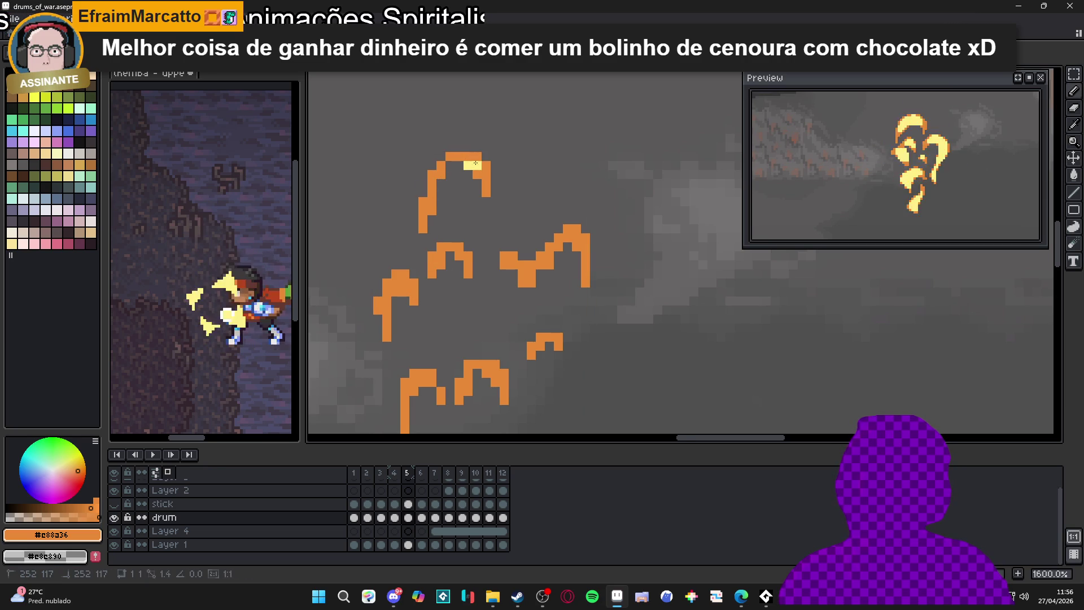
click(473, 165)
scroll(473, 165, down, 3)
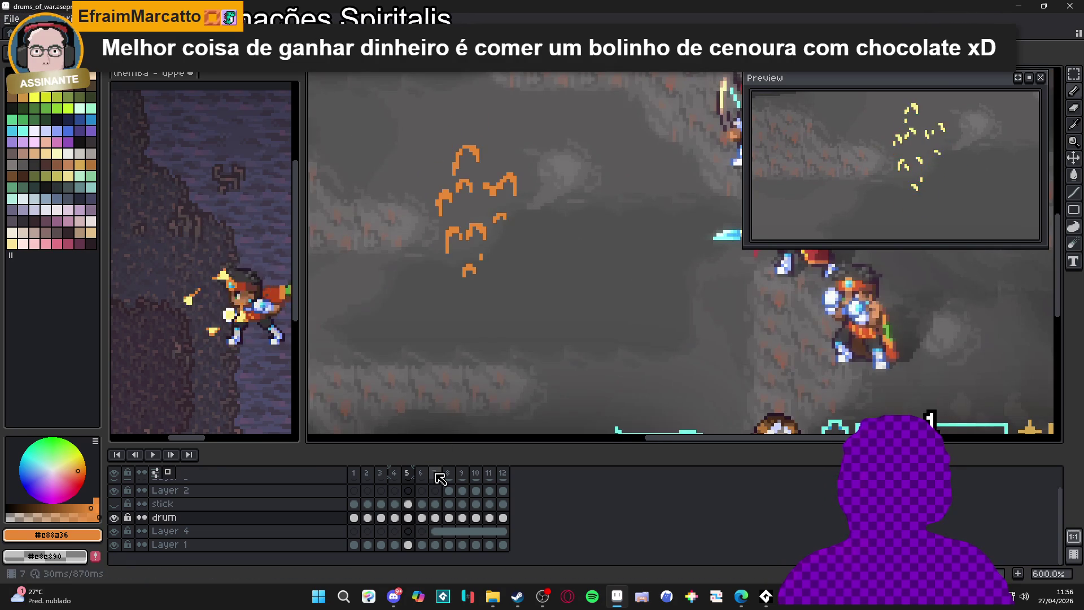
Step through frames 6, 8 and 9 on Layer 2 and save drums_of_war.aseprite
click(421, 473)
scroll(461, 253, up, 5)
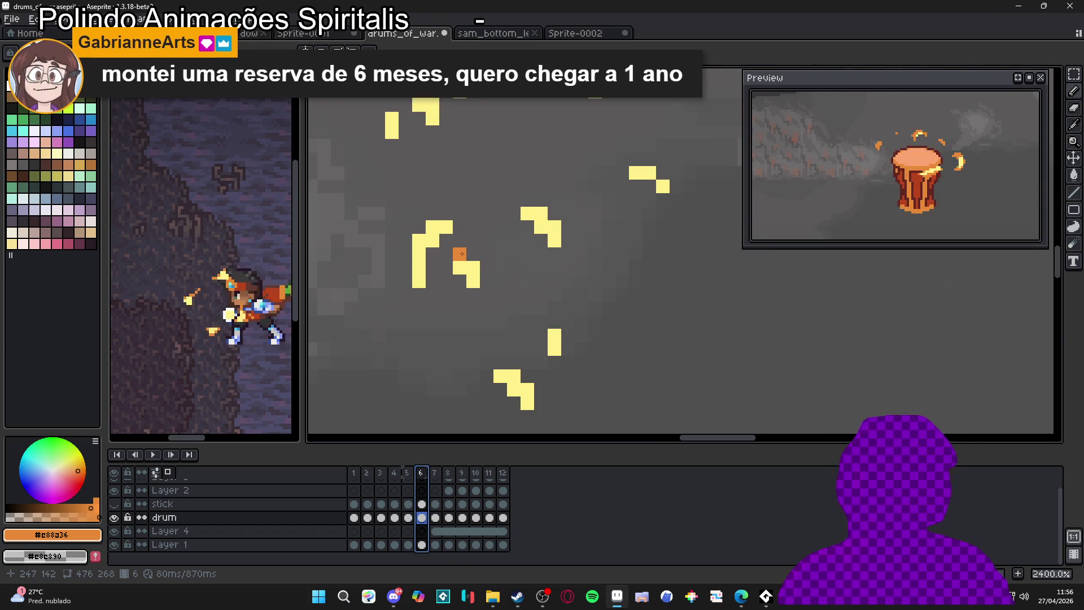
scroll(462, 254, down, 4)
click(450, 474)
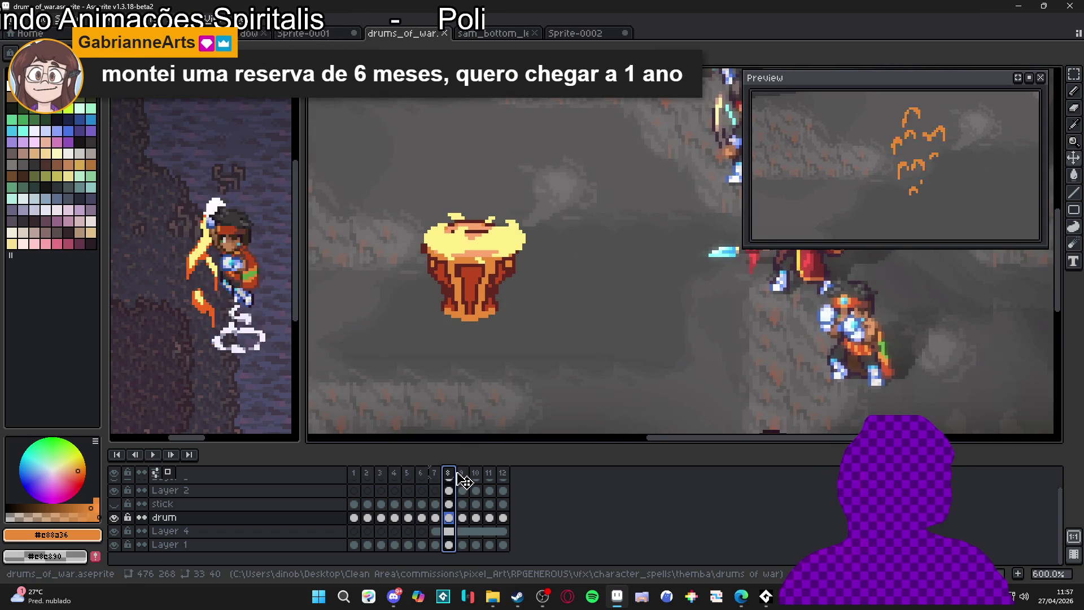
click(464, 483)
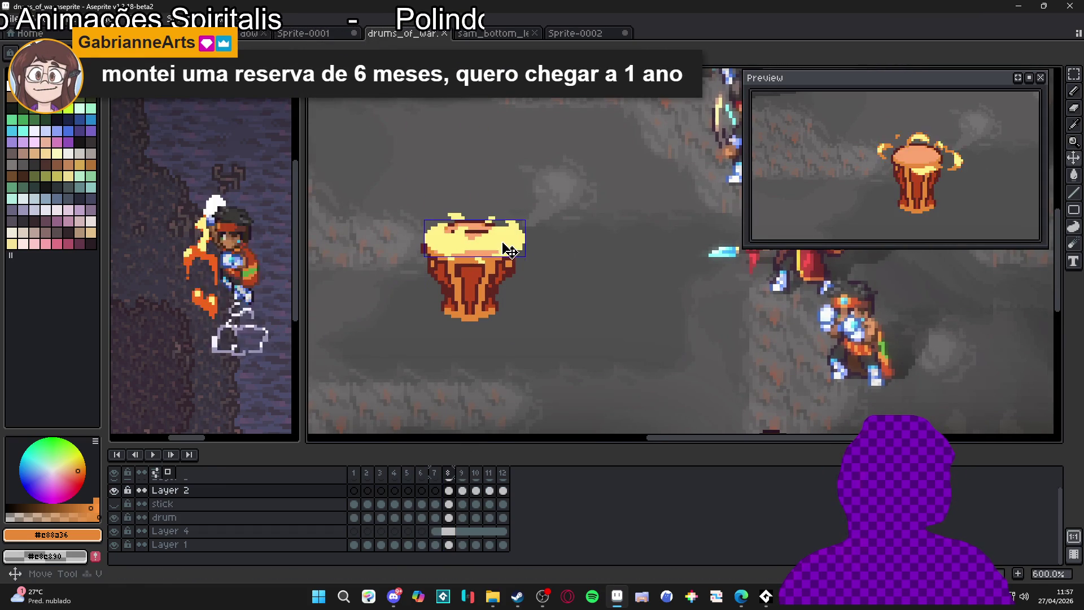
click(467, 480)
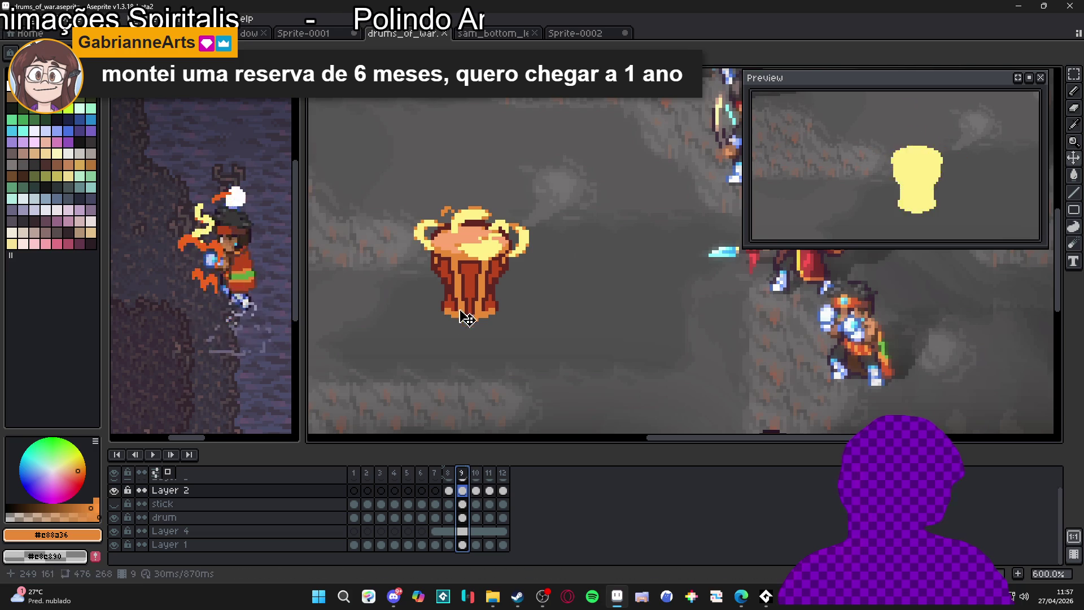
key(ctrl+s)
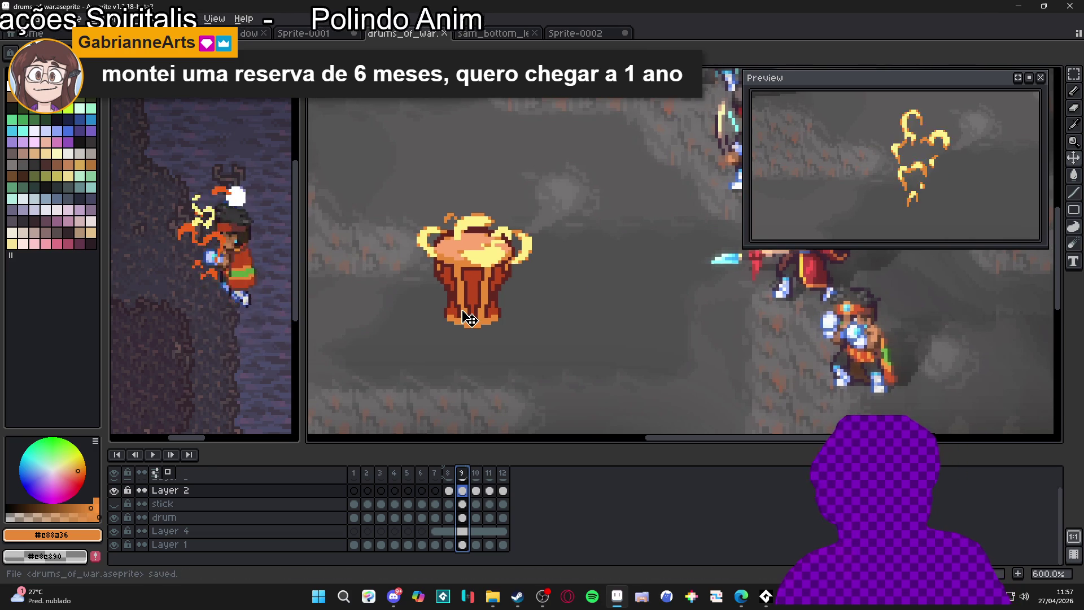
click(480, 475)
Compare frame 6's yellow sparks with frame 5's orange sparks after viewing frames 11–12
click(489, 475)
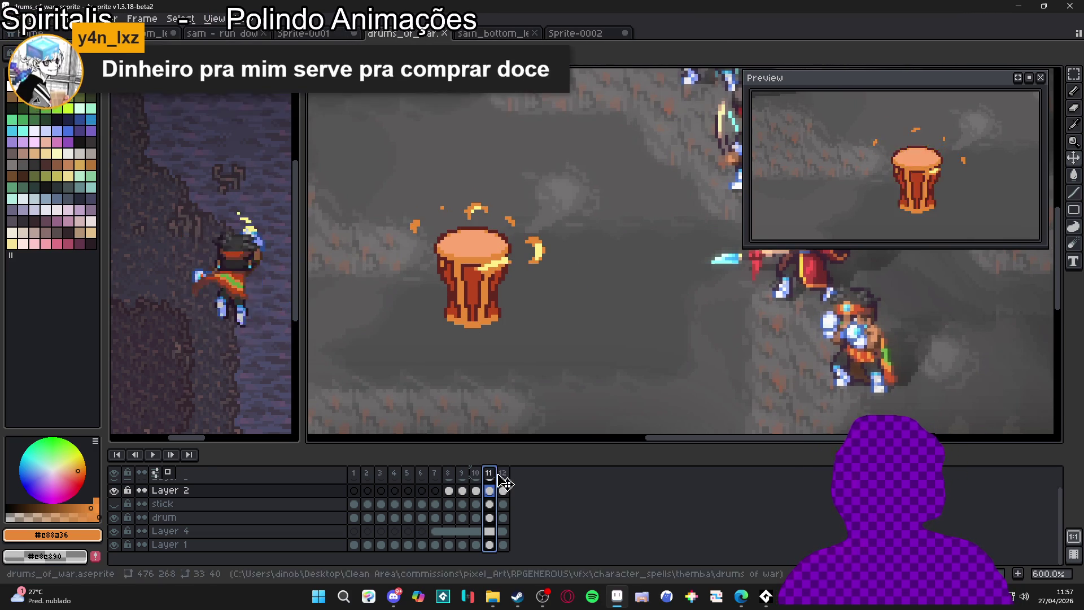
click(502, 474)
click(424, 479)
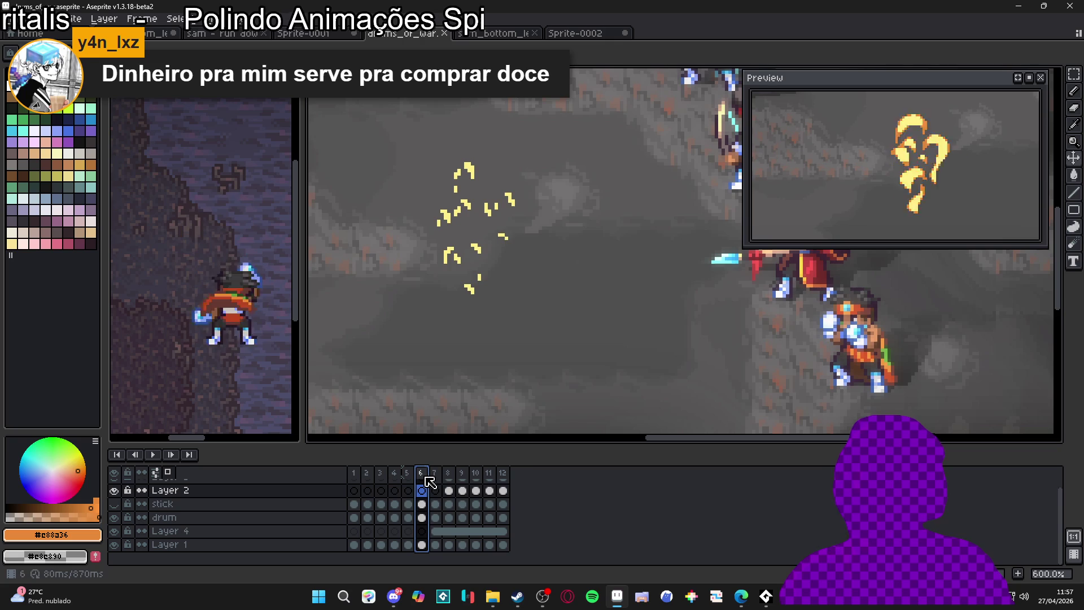
click(411, 481)
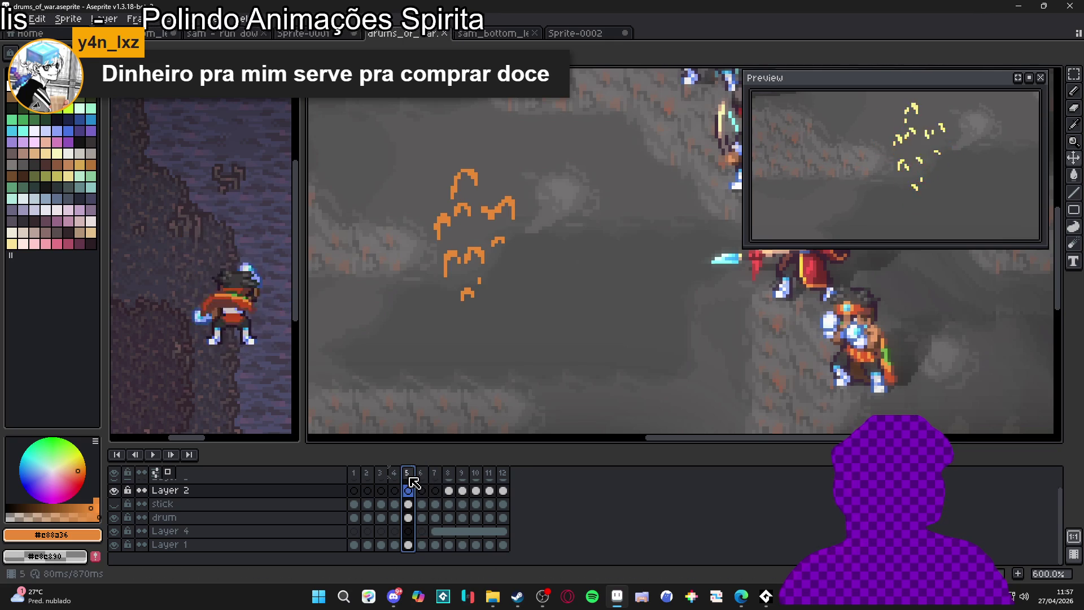
click(421, 478)
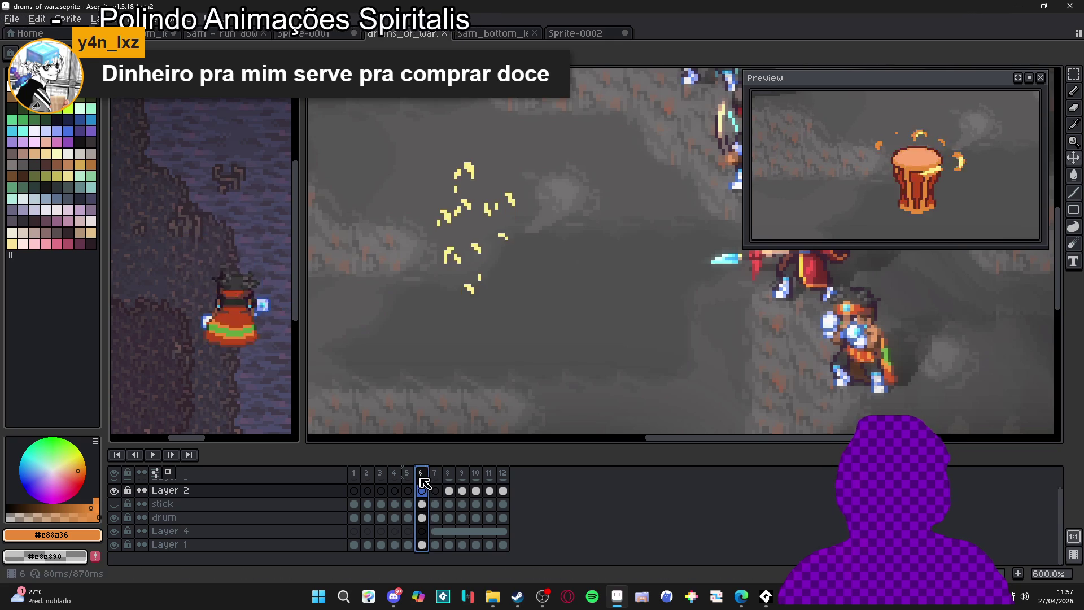
scroll(446, 260, up, 4)
scroll(450, 272, down, 4)
Marquee-select the spark fragments on frame 6 and fill them with orange
key(m)
drag(525, 142, 420, 325)
key(g)
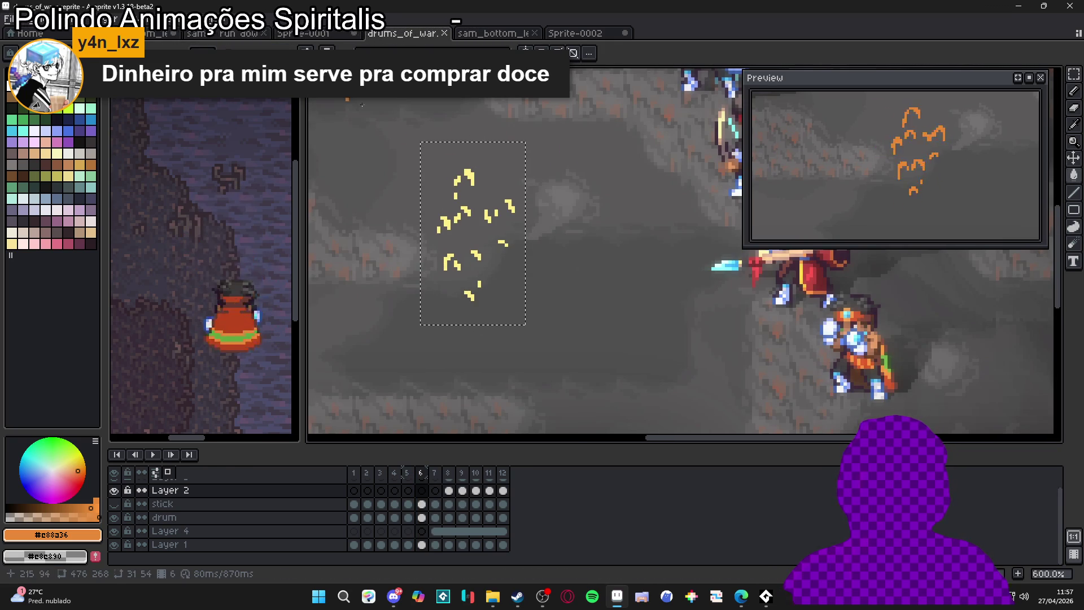
scroll(425, 163, up, 1)
click(485, 183)
Toggle undo/redo to compare the orange fill, then clear the selection
key(ctrl+z)
key(ctrl+y)
key(ctrl+z)
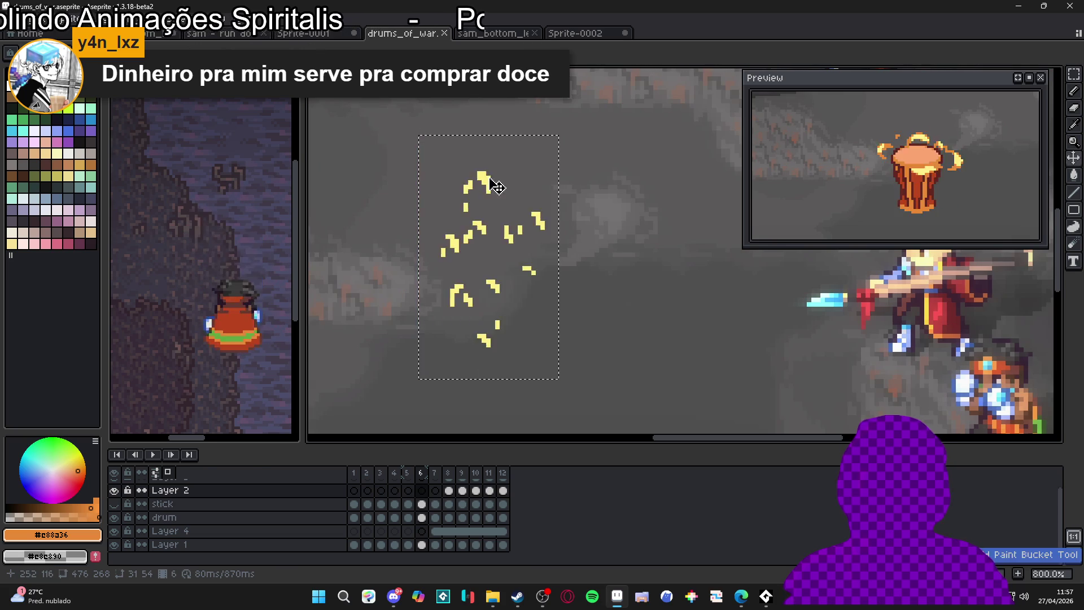
key(ctrl+y)
key(ctrl+z)
key(v)
key(alt+Down)
key(alt+Down)
key(ctrl+y)
scroll(494, 240, down, 2)
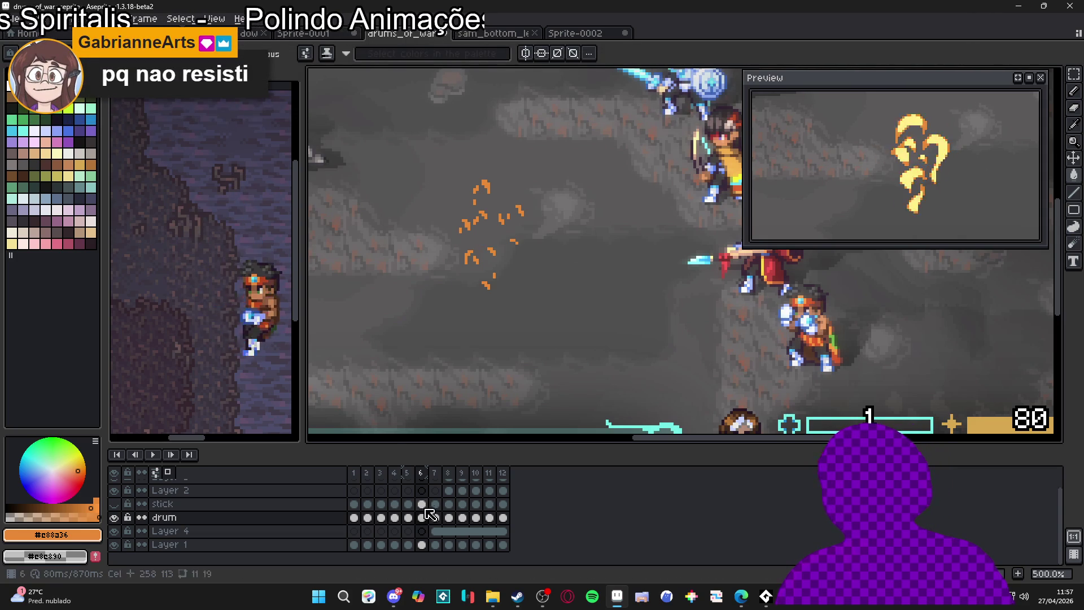
View frames 7, 6, 1, 2 and 3, then select Layer 4's cels at frames 7 and 1
click(443, 479)
click(420, 474)
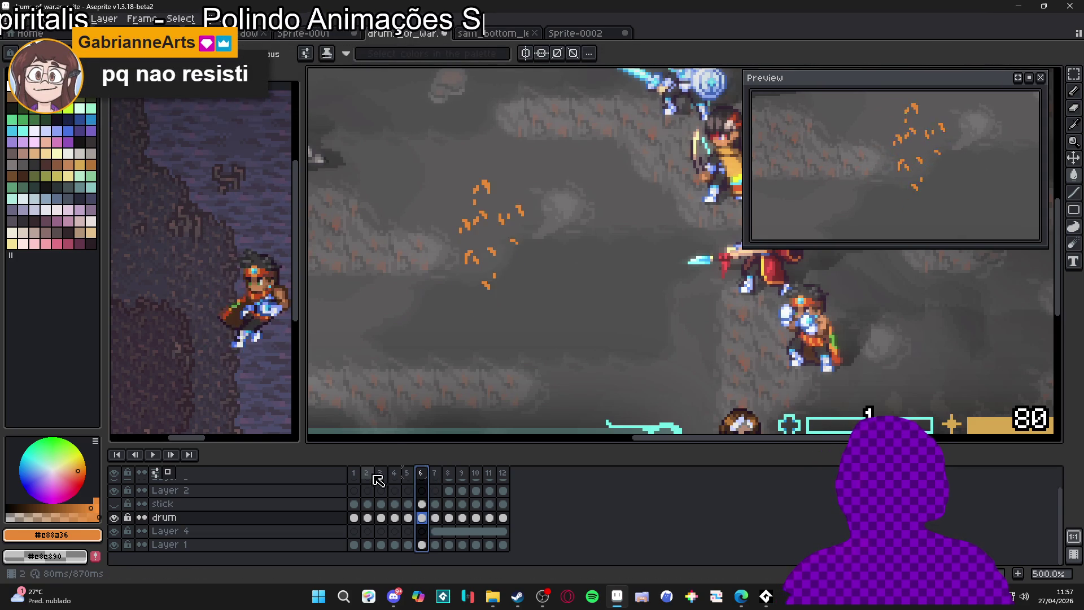
click(354, 474)
click(367, 475)
click(380, 475)
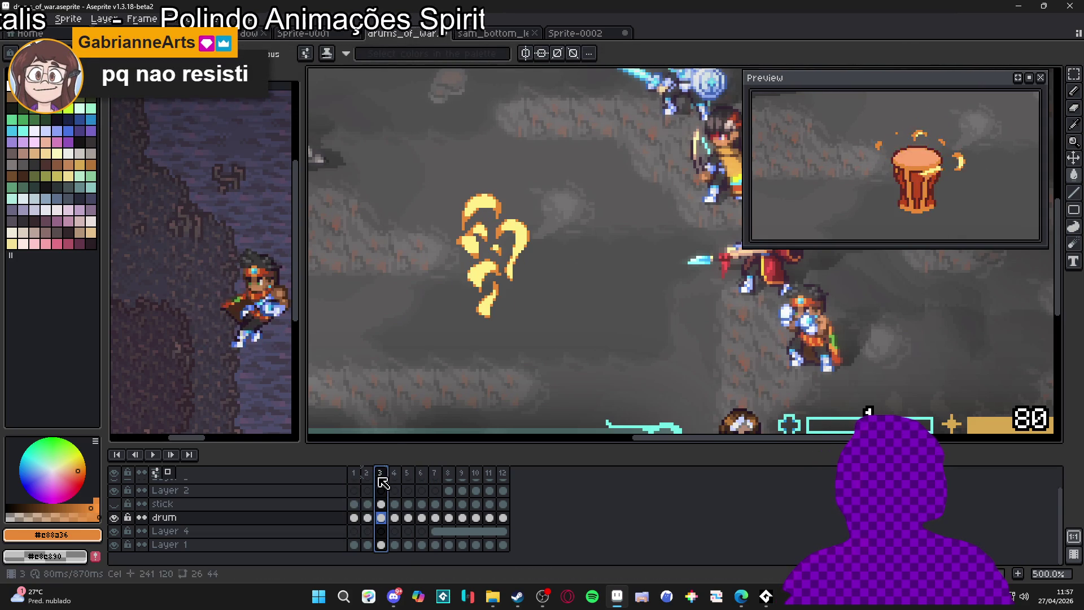
click(437, 534)
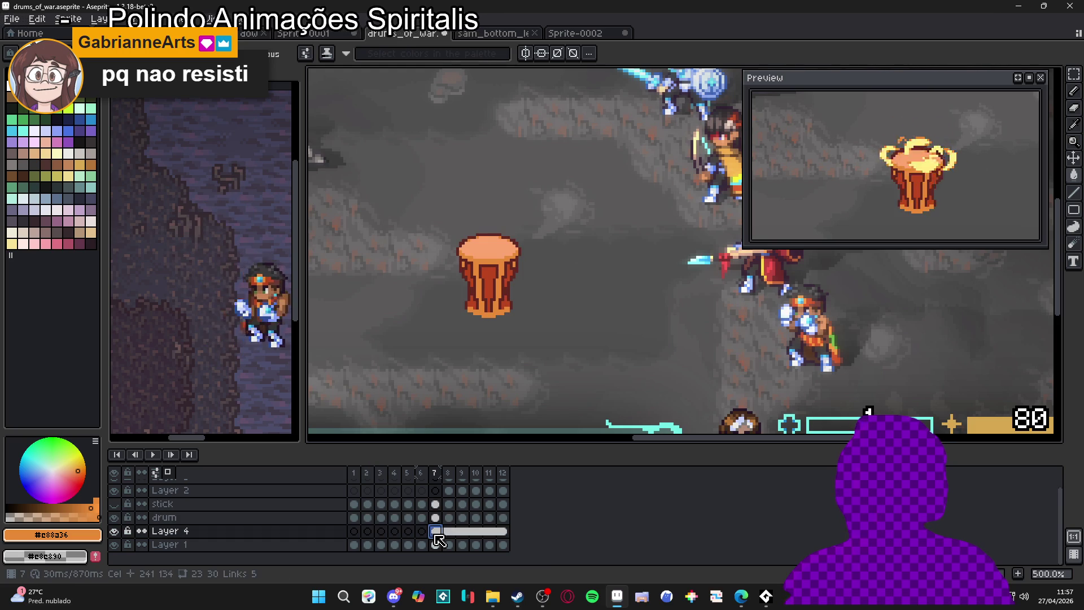
click(354, 532)
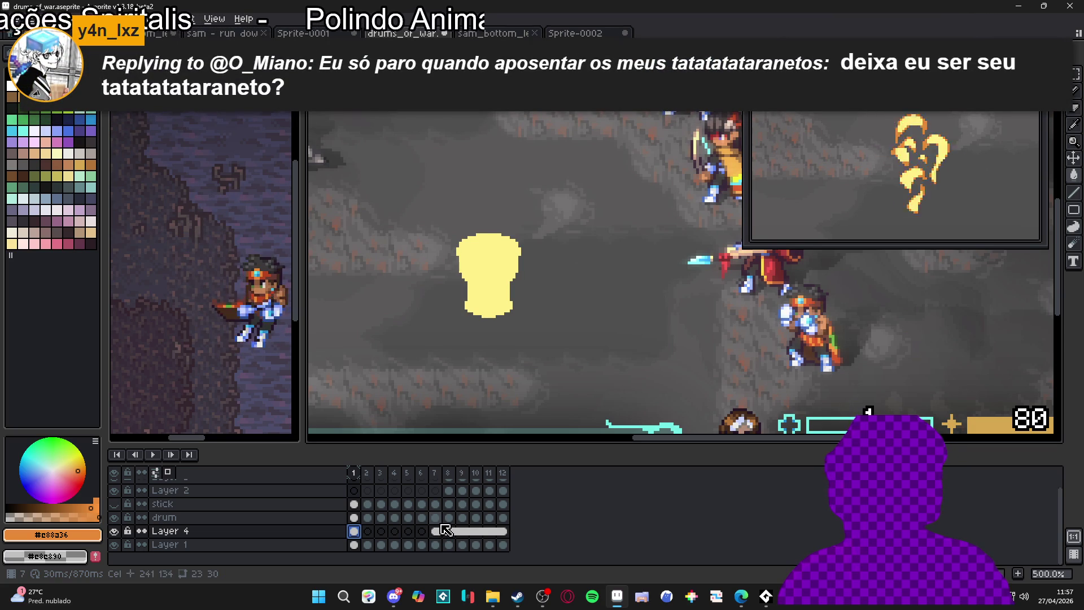
click(406, 531)
Step Layer 4 through frames 7–11, then play the animation from frame 1
click(434, 531)
click(449, 531)
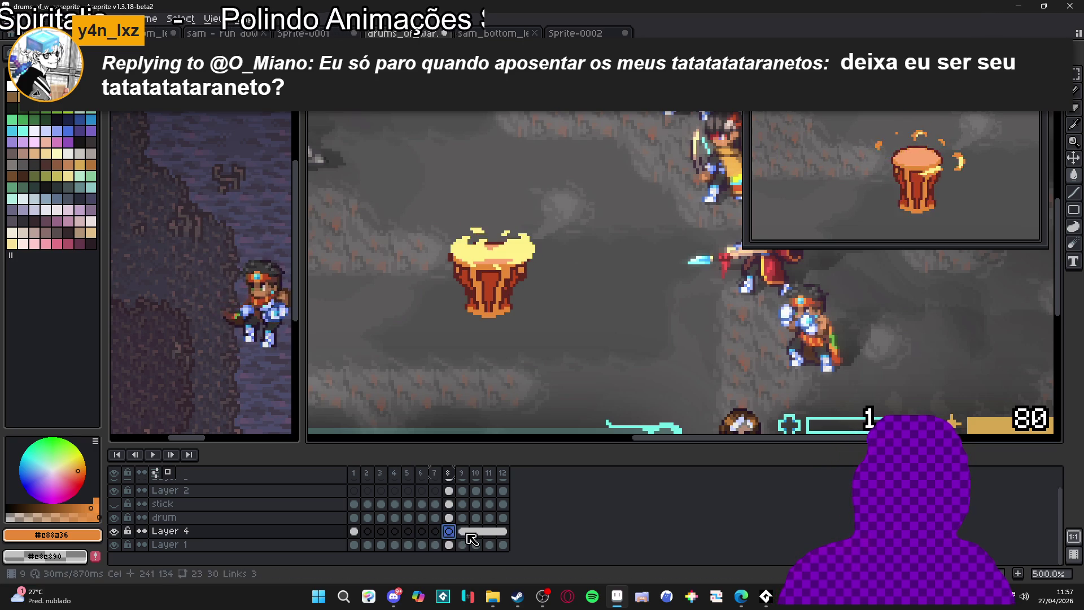
click(463, 530)
click(476, 530)
click(490, 531)
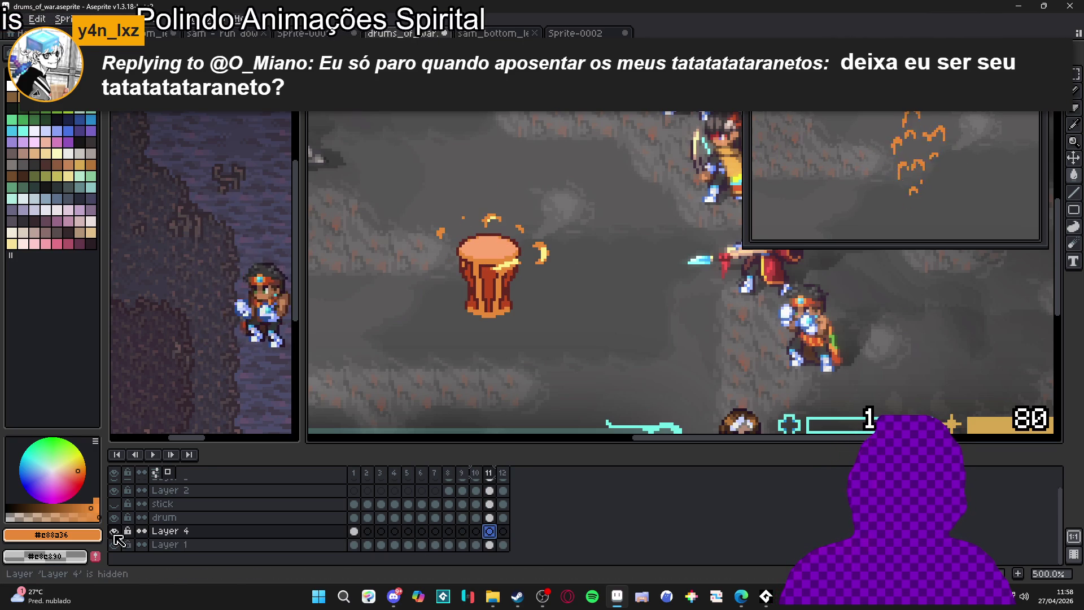
click(355, 532)
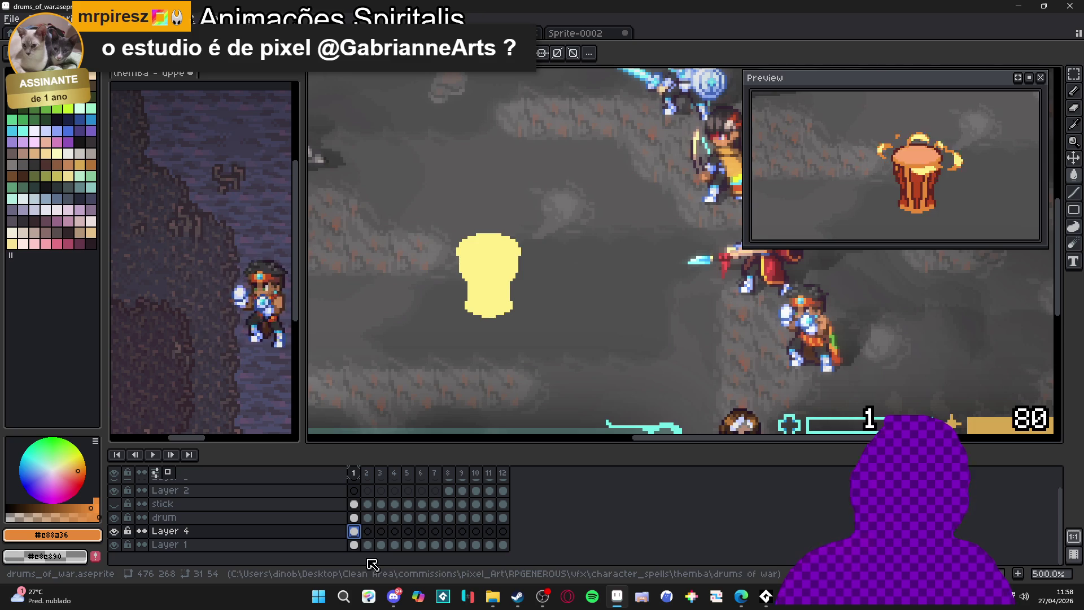
key(Return)
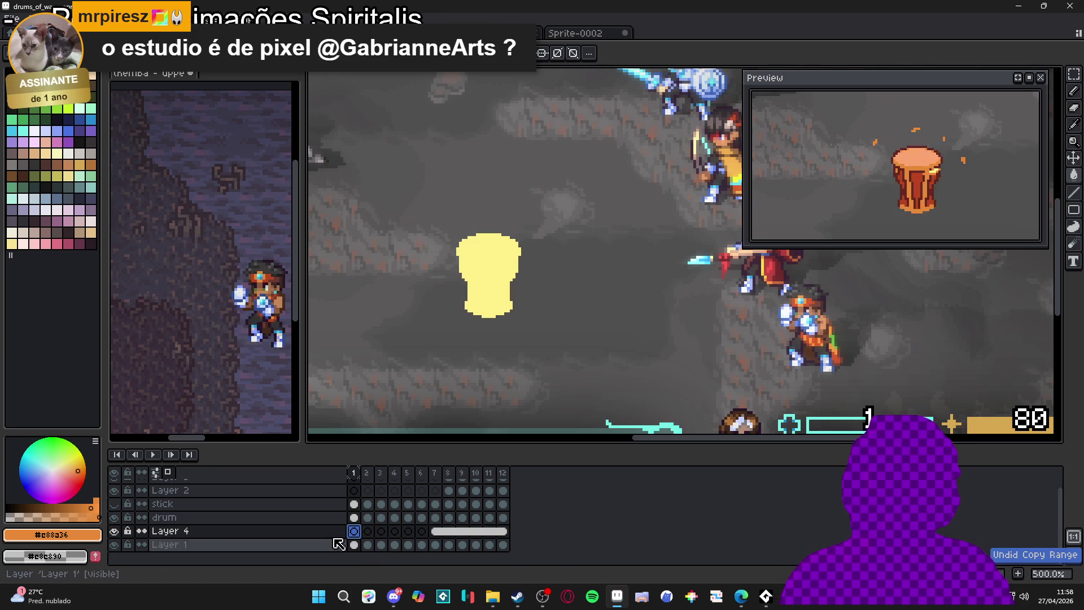
key(ctrl+z)
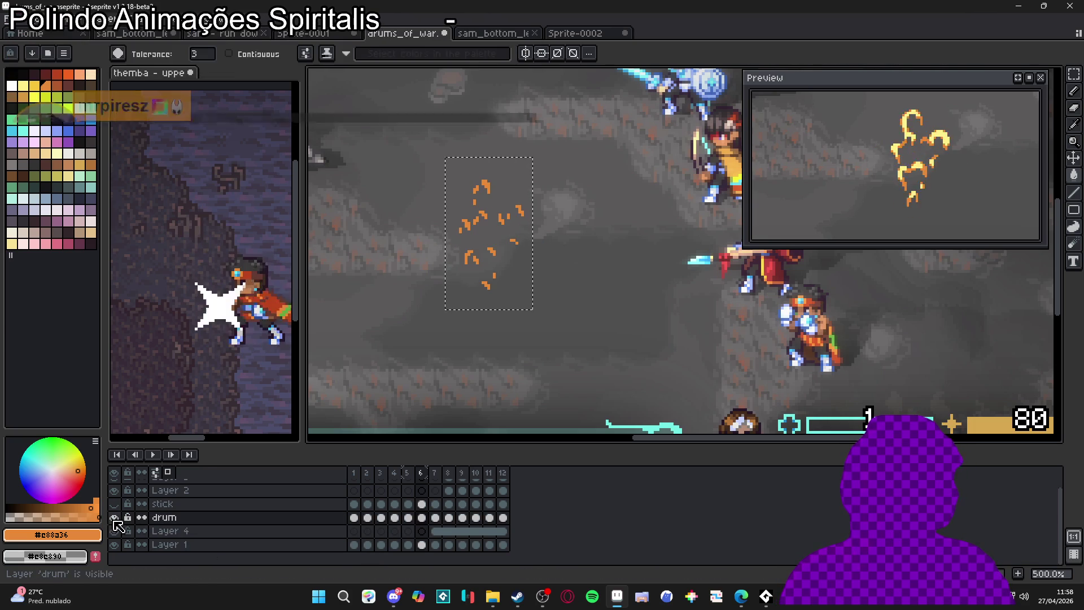
Toggle Layer 4, drum and stick layer visibility and nudge the drum slightly down-right
click(354, 472)
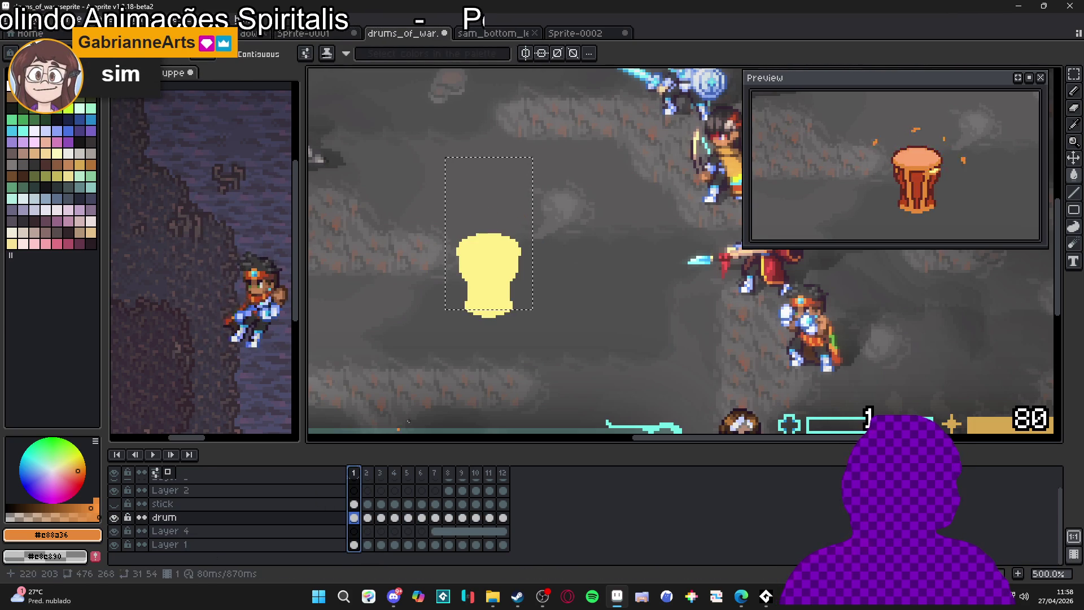
key(period)
click(395, 473)
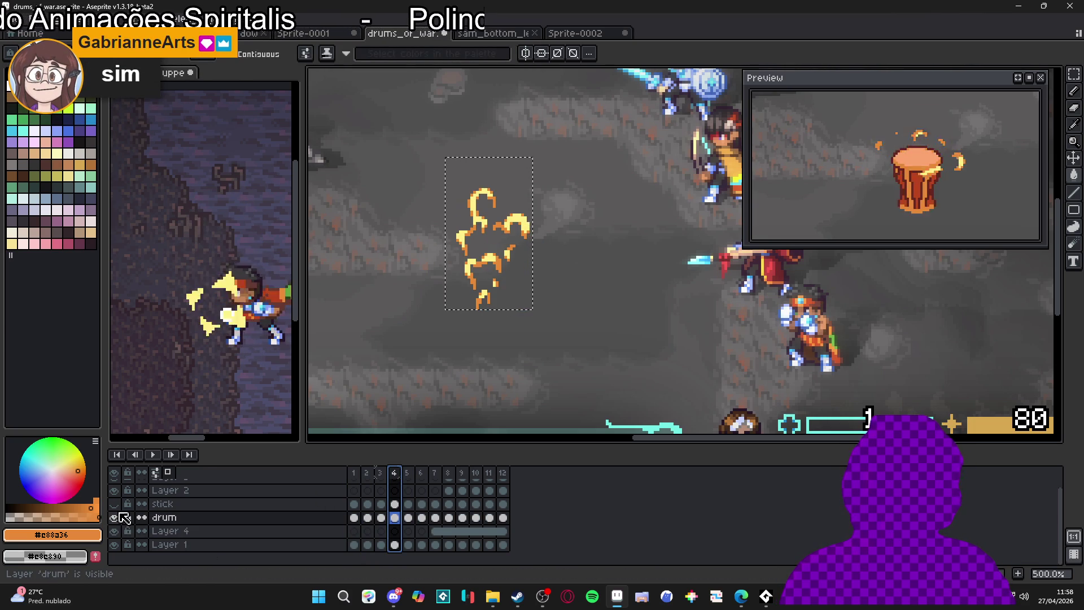
click(435, 473)
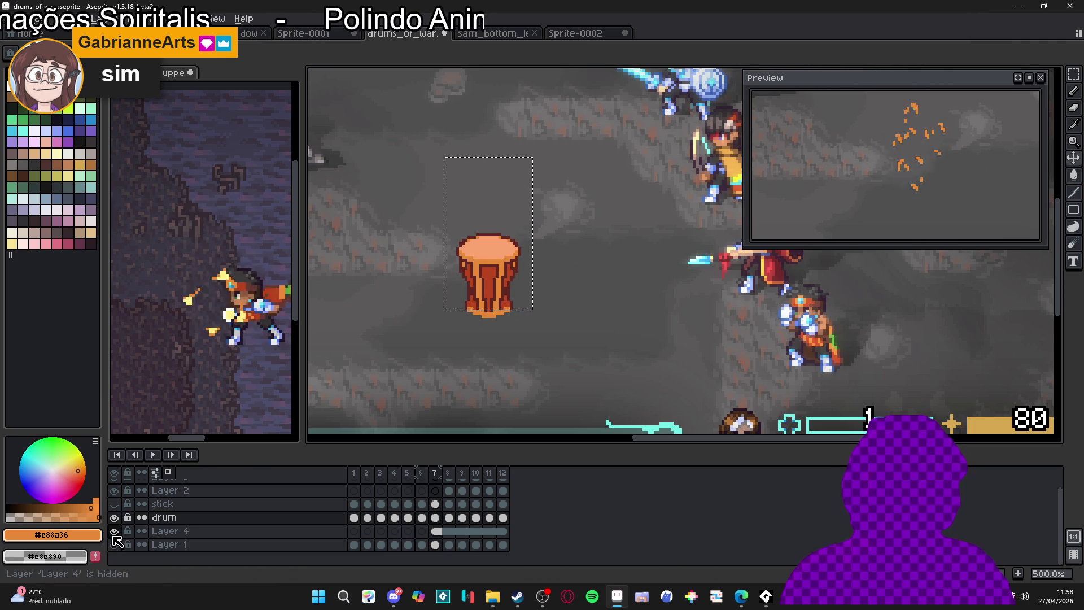
click(114, 533)
click(114, 518)
click(115, 530)
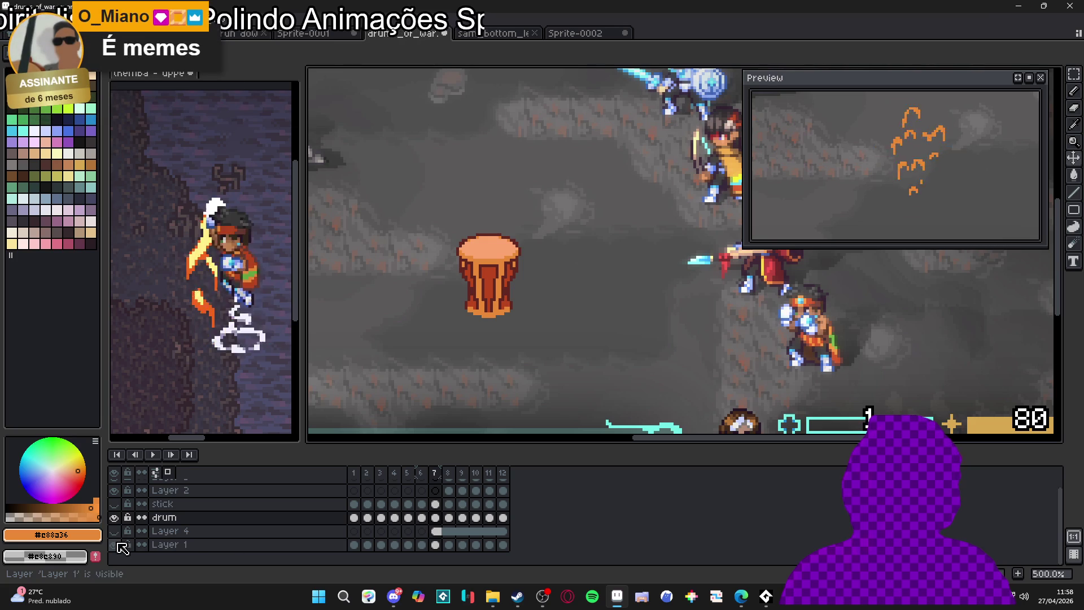
click(118, 504)
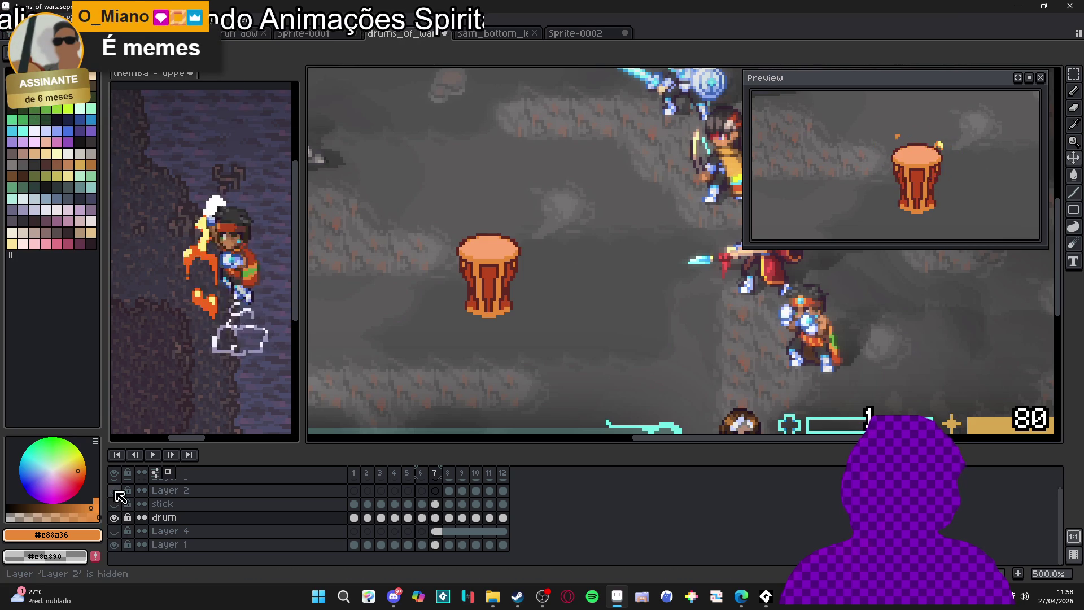
scroll(119, 497, up, 1)
mouse_move(484, 296)
mouse_down()
mouse_move(492, 285)
mouse_move(497, 358)
mouse_move(516, 392)
mouse_move(496, 280)
mouse_up()
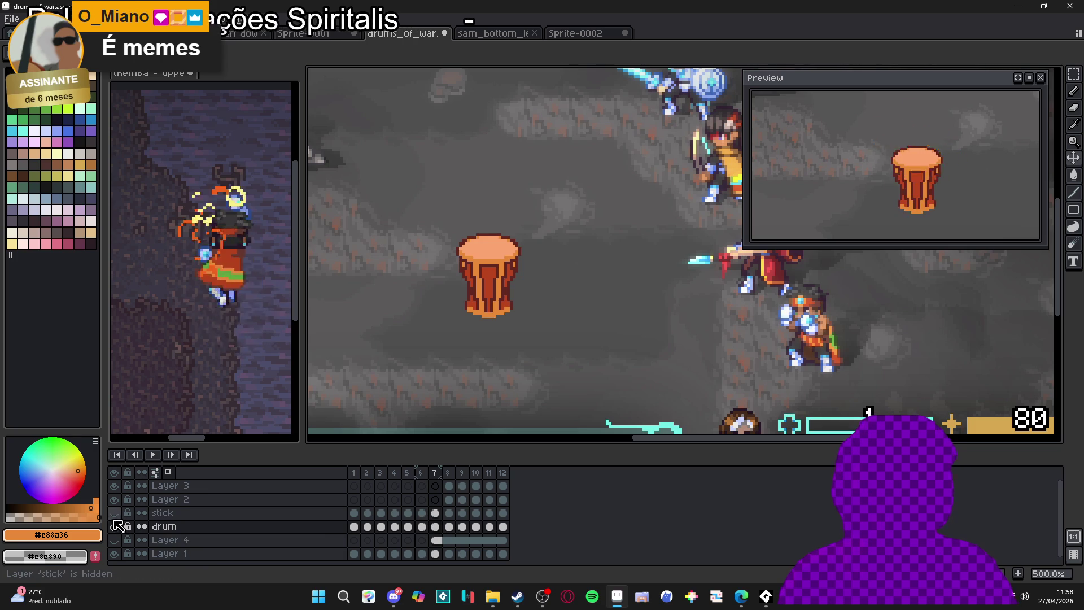
click(117, 527)
click(114, 526)
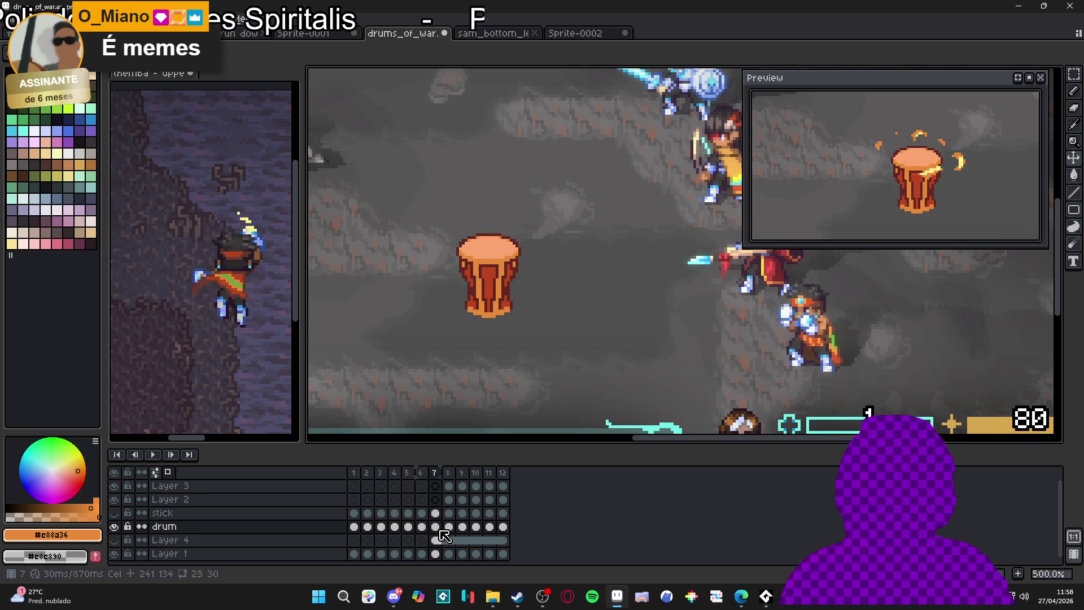
Paste the copied cel into Layer 4's frames 1 through 6
click(422, 527)
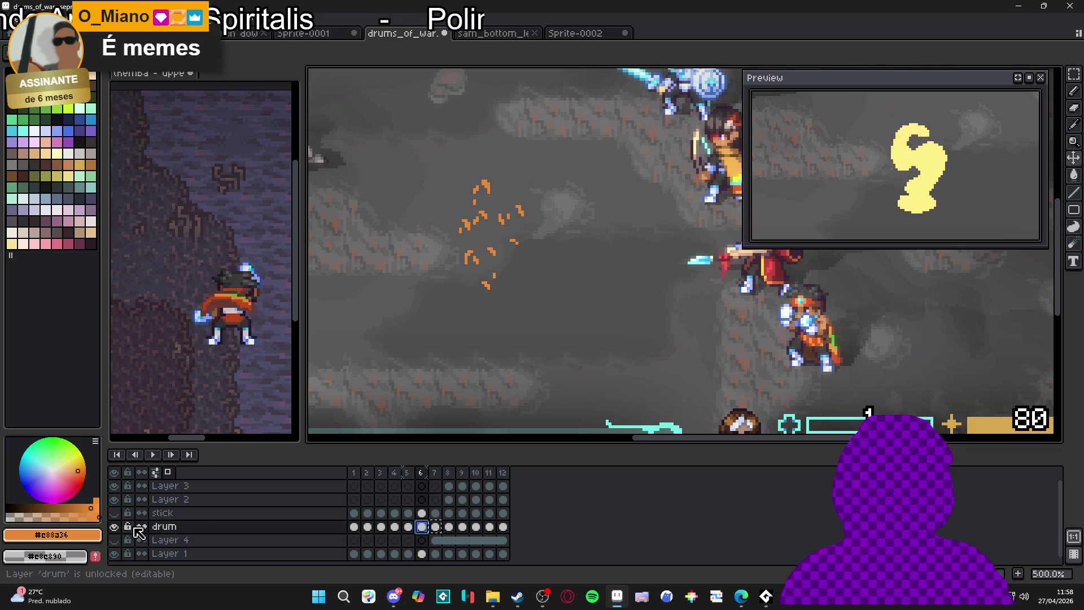
click(354, 540)
key(ctrl+v)
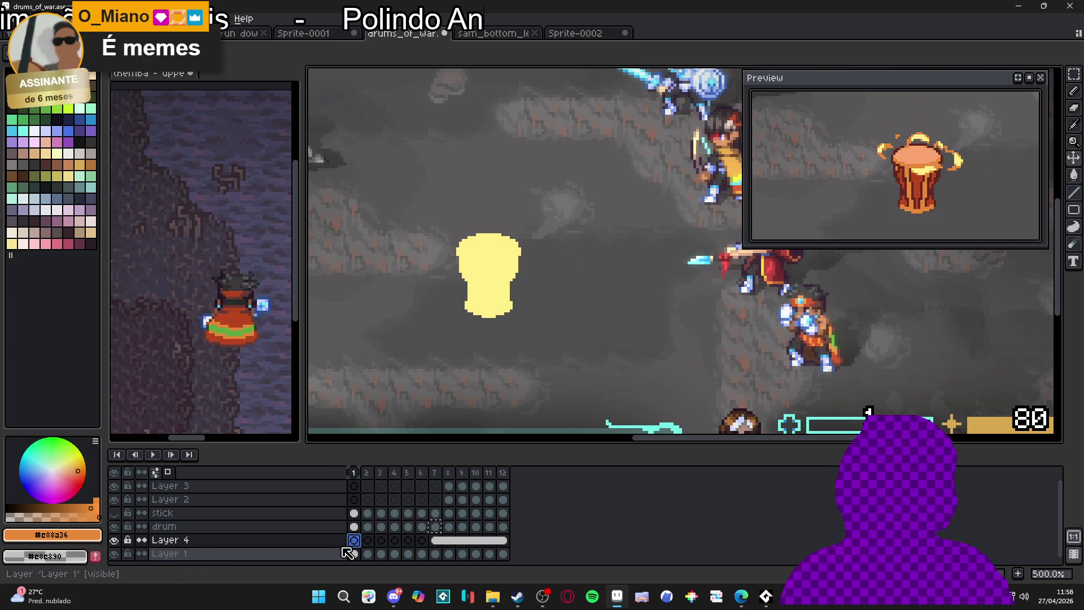
click(367, 540)
key(ctrl+v)
click(381, 540)
key(ctrl+v)
click(395, 540)
key(ctrl+v)
click(408, 540)
key(ctrl+v)
click(421, 540)
key(ctrl+v)
click(435, 541)
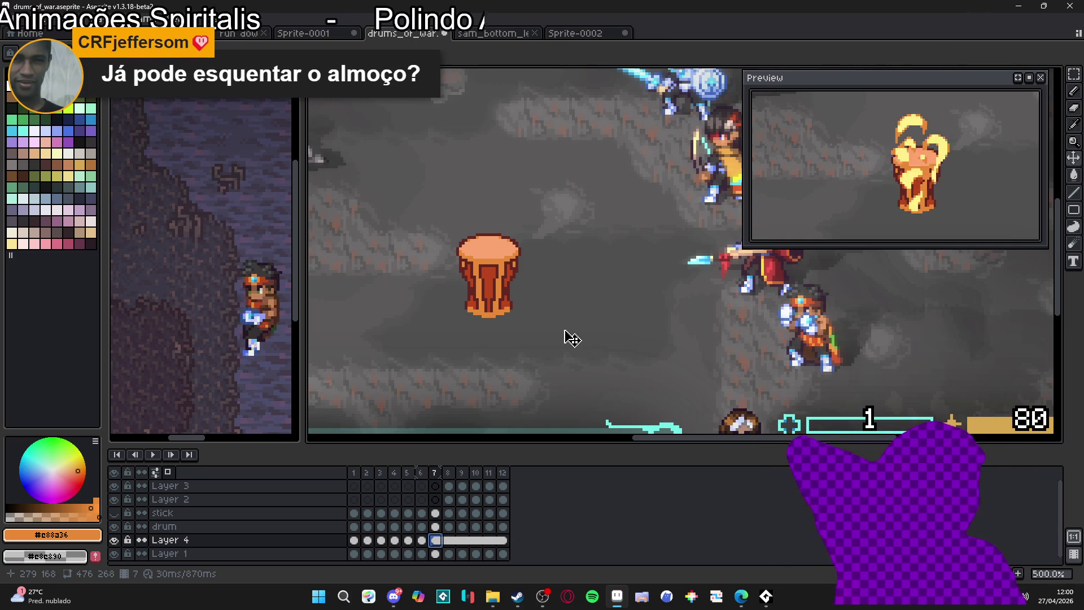
Tag frames 1–7 as 'spawn'
click(354, 541)
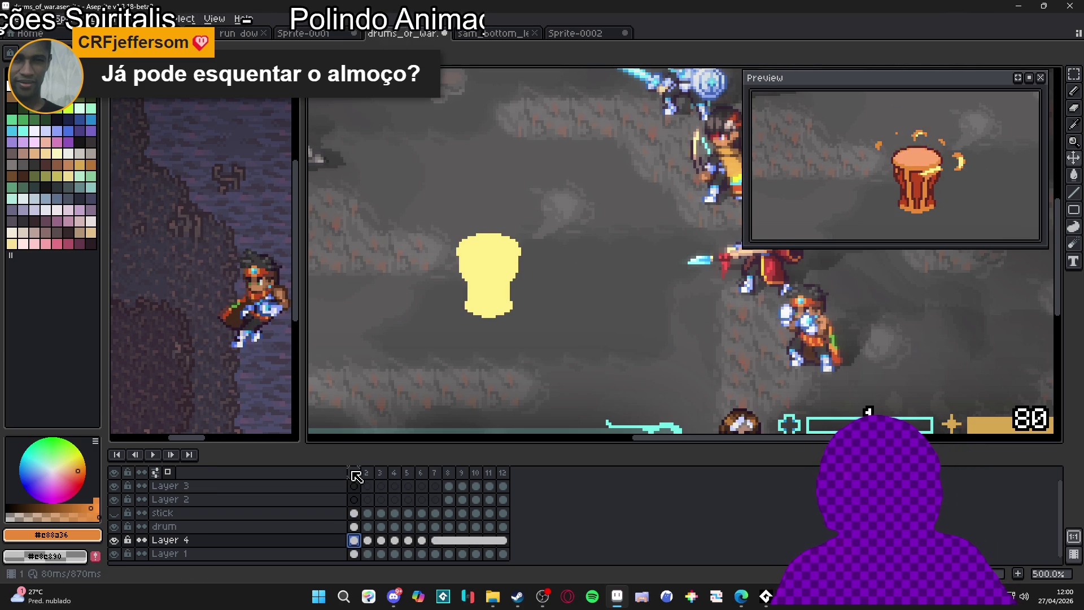
drag(356, 476, 446, 480)
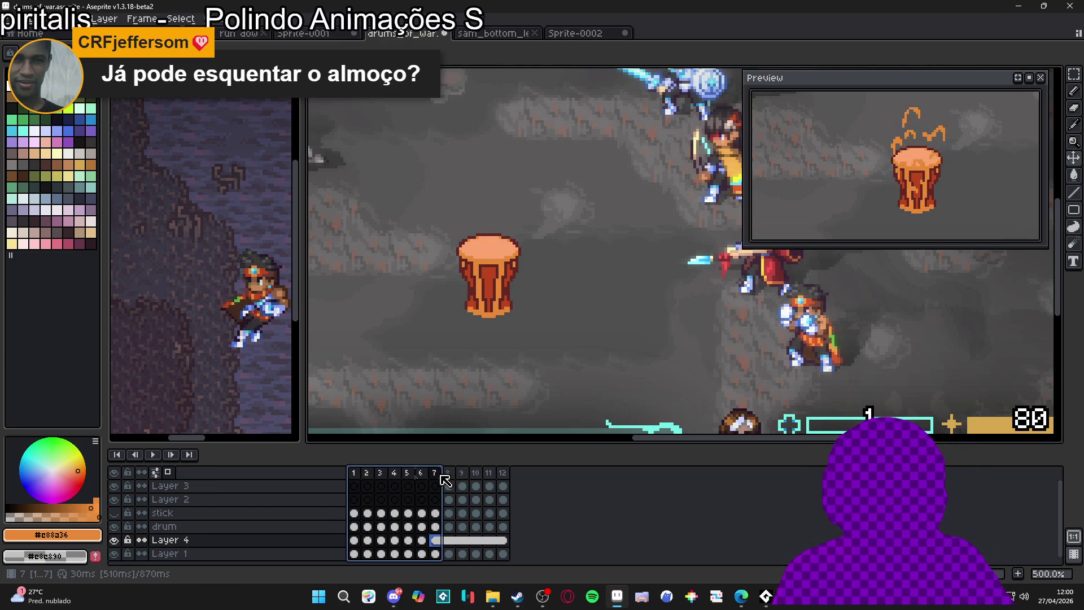
click(425, 476)
drag(434, 476, 355, 476)
right_click(355, 477)
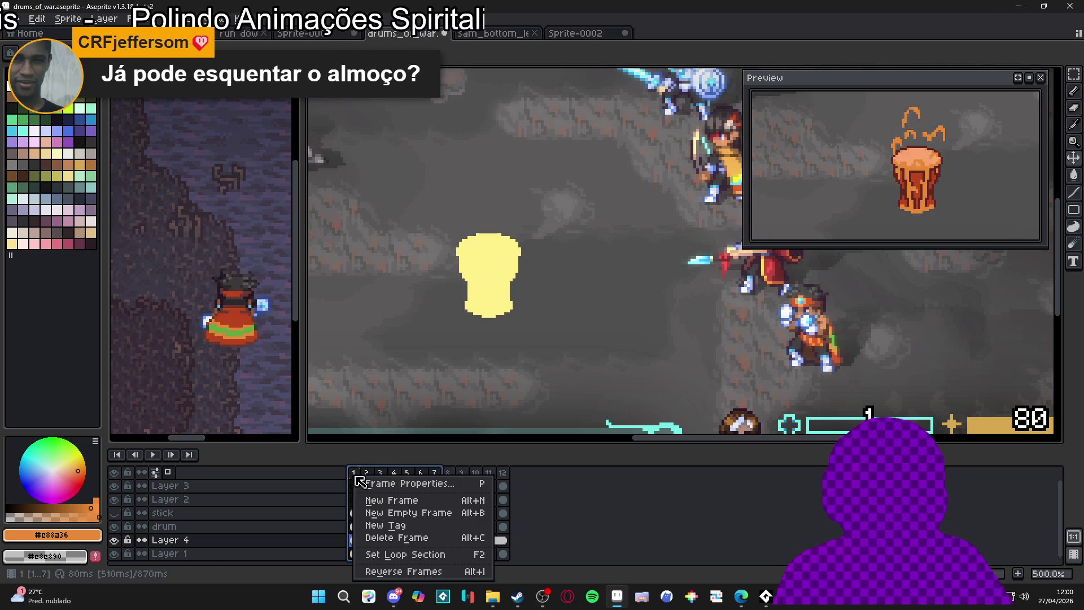
click(434, 526)
text(spawn)
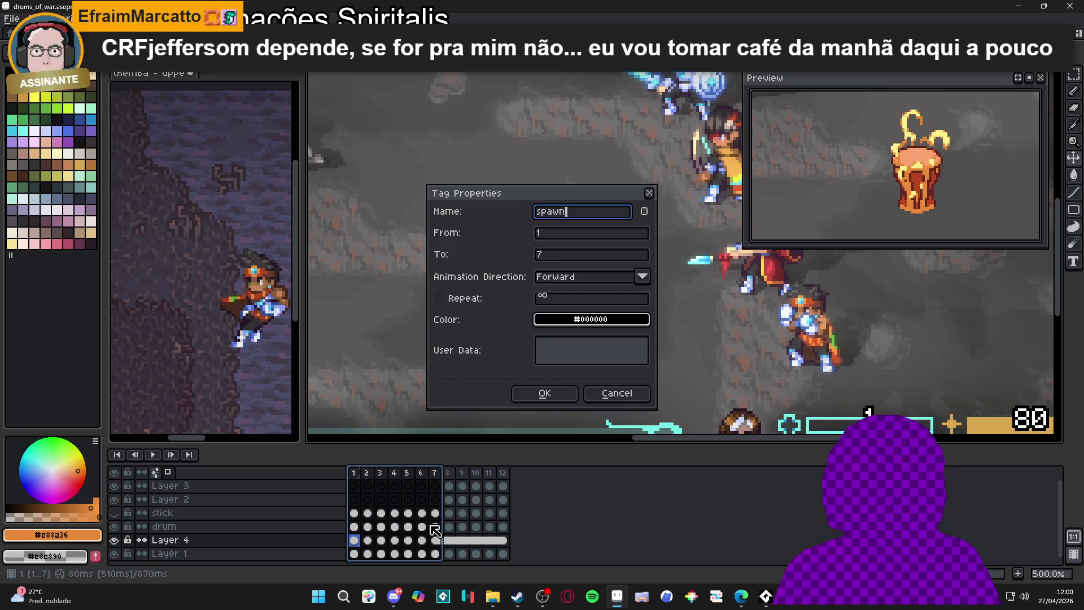
key(Return)
Add a new frame 13 after frame 12
drag(449, 474, 504, 476)
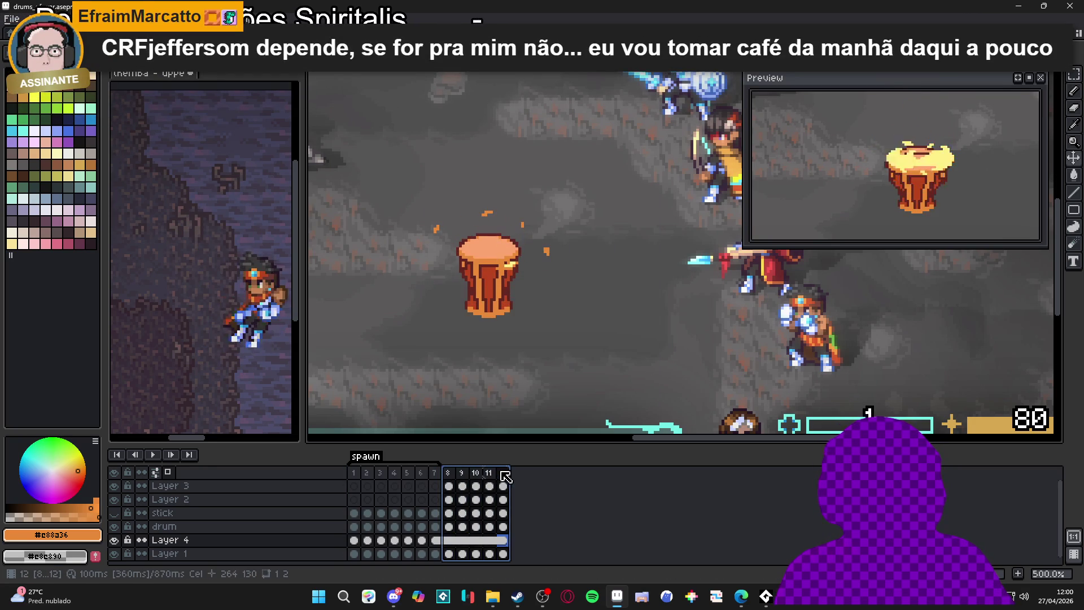
right_click(508, 477)
click(502, 474)
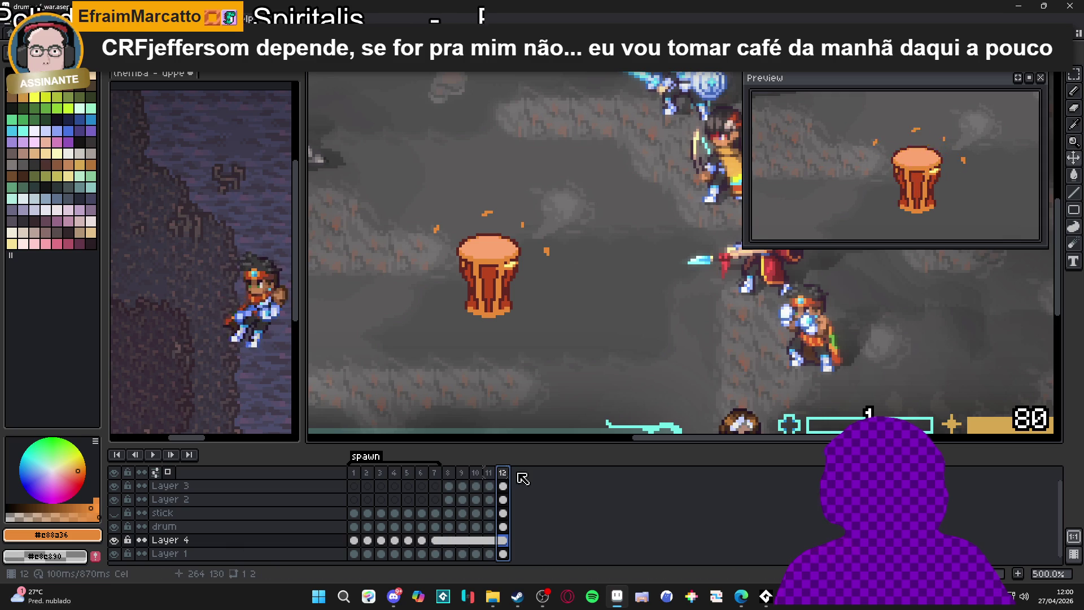
key(alt+n)
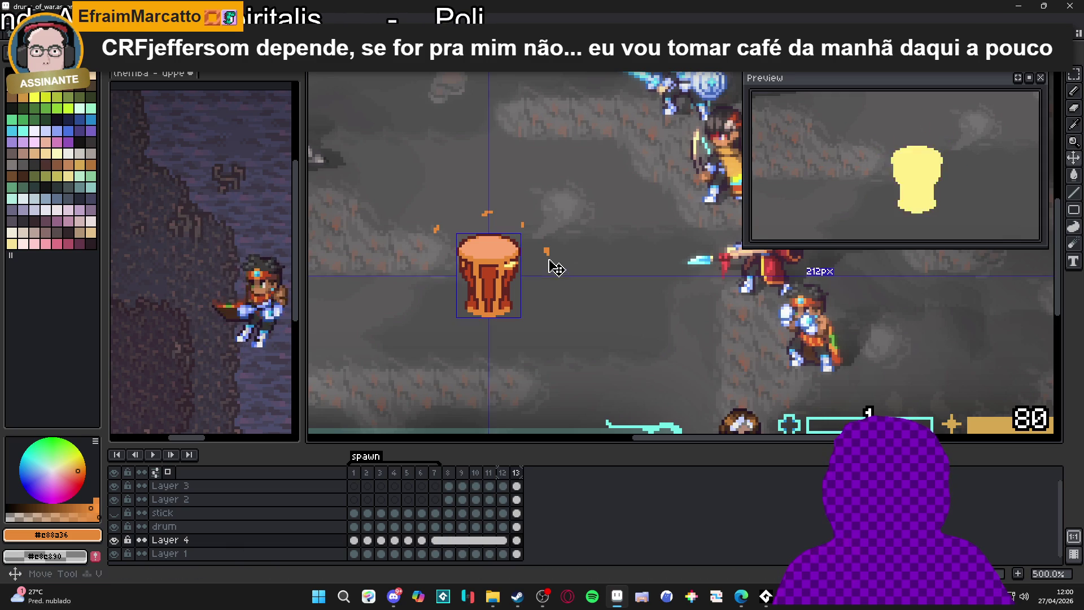
key(Down)
Erase the orange specks and drum highlight from Layer 2 in frame 13
key(e)
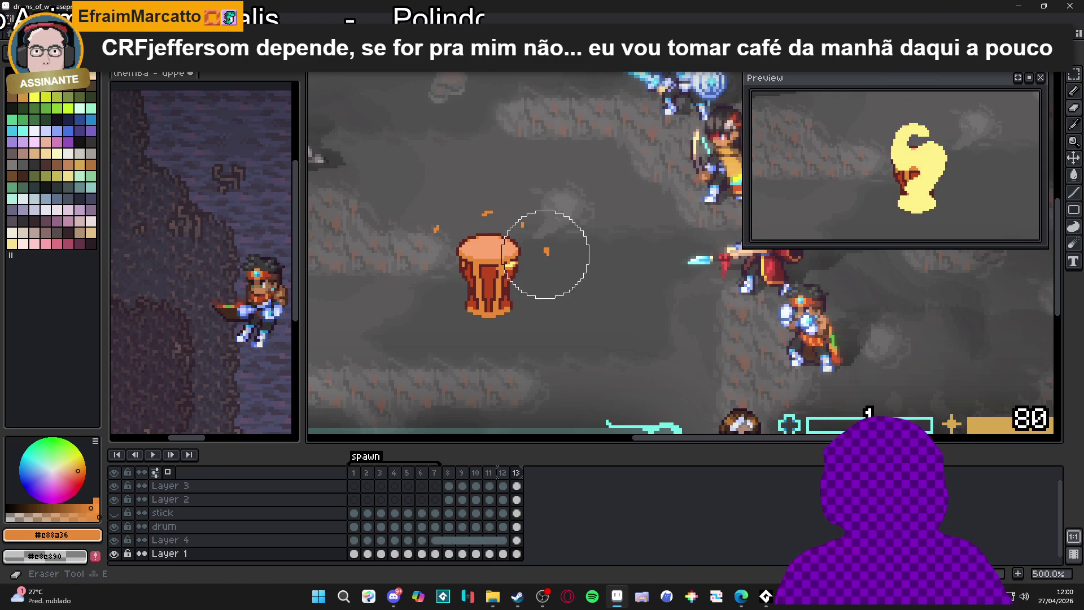
scroll(533, 248, up, 2)
key(v)
ctrl+click(562, 252)
key(e)
mouse_move(552, 249)
mouse_down()
mouse_move(562, 194)
mouse_move(416, 242)
mouse_move(532, 193)
mouse_up()
key(v)
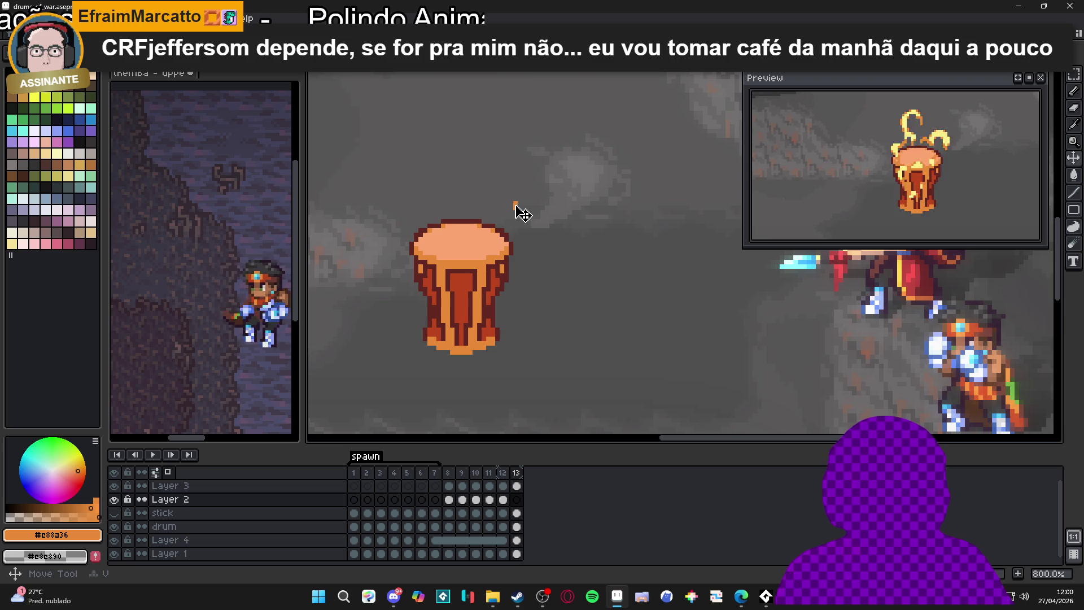
key(e)
scroll(531, 273, down, 2)
Tag frames 8–13 as batuque (typed 'batuique')
click(475, 492)
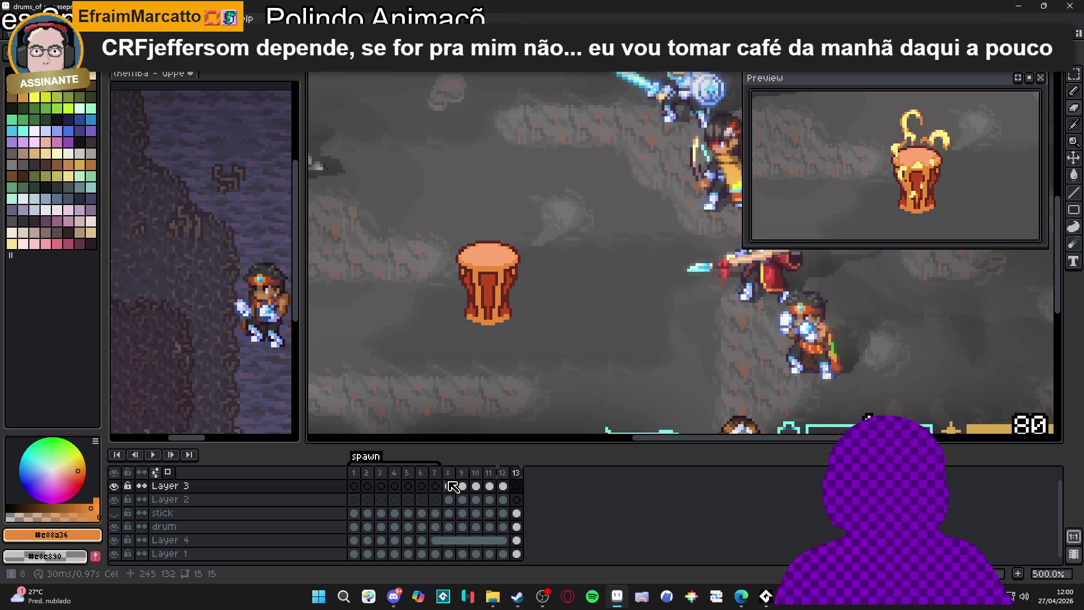
click(452, 485)
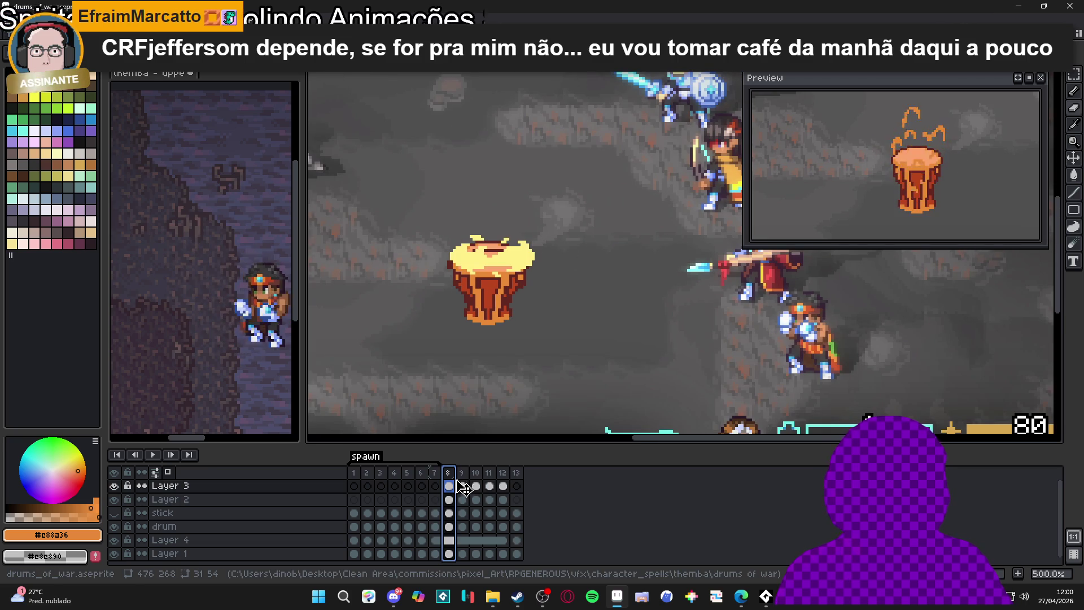
shift+click(515, 472)
right_click(515, 473)
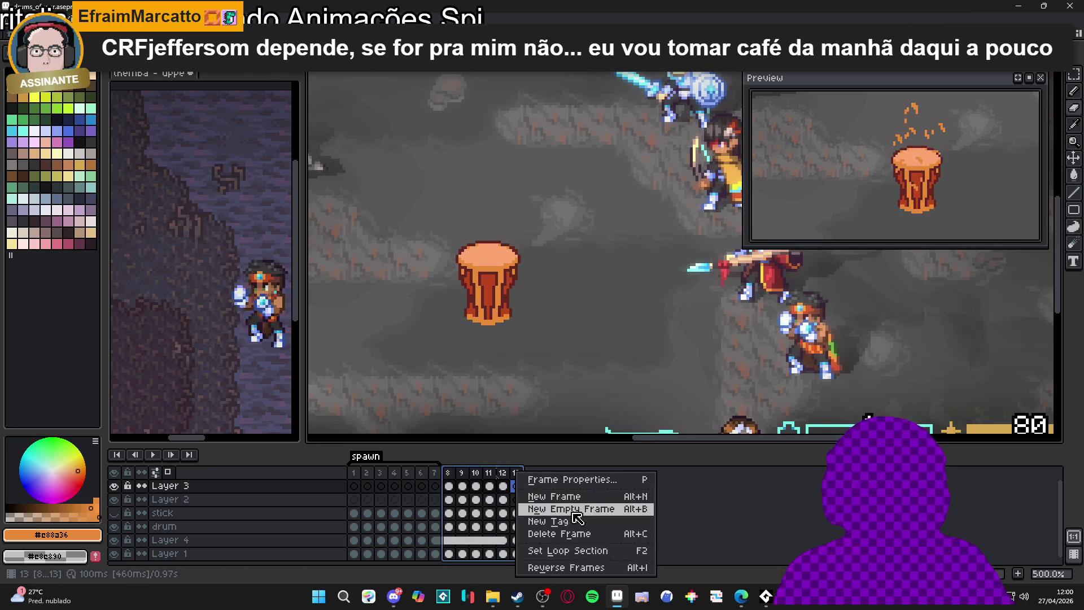
click(579, 521)
text(batuique)
key(Return)
scroll(517, 368, down, 2)
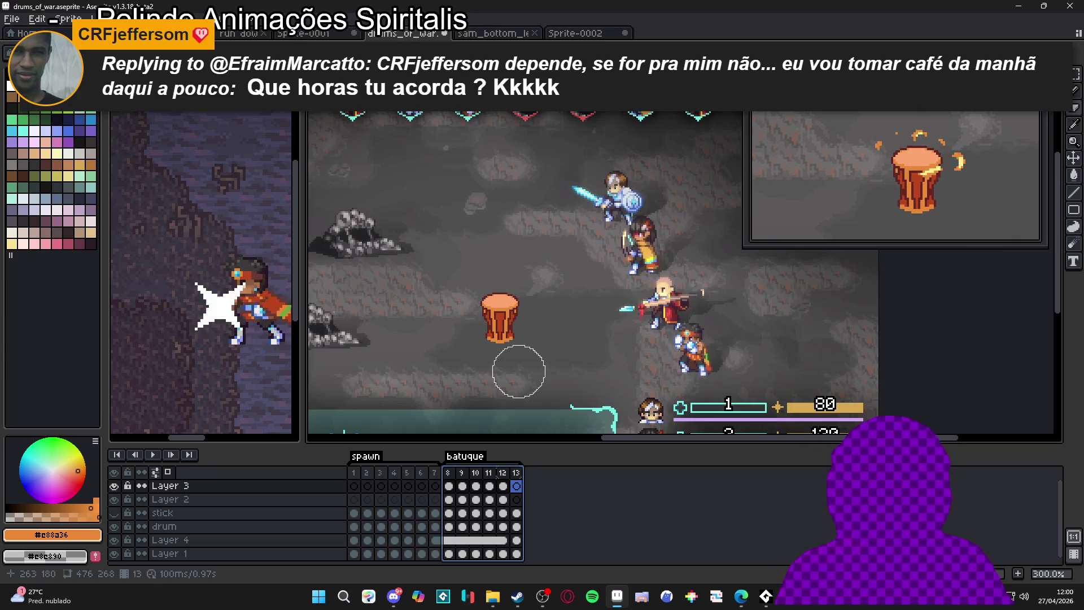
On frame 1, sample the pale yellow #FFF089 from the drum
click(357, 480)
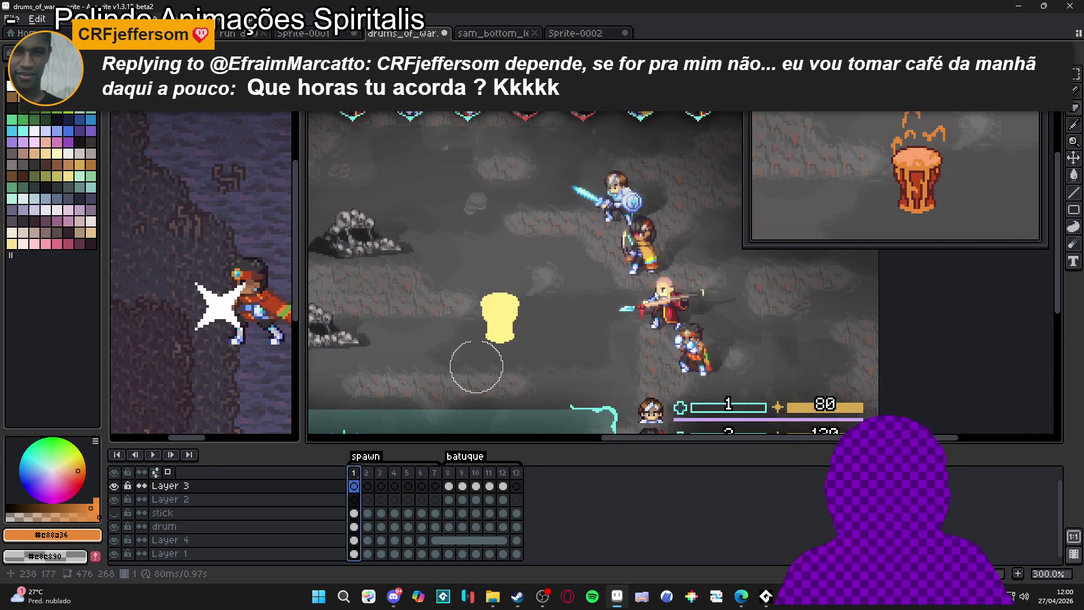
scroll(502, 327, up, 3)
click(158, 527)
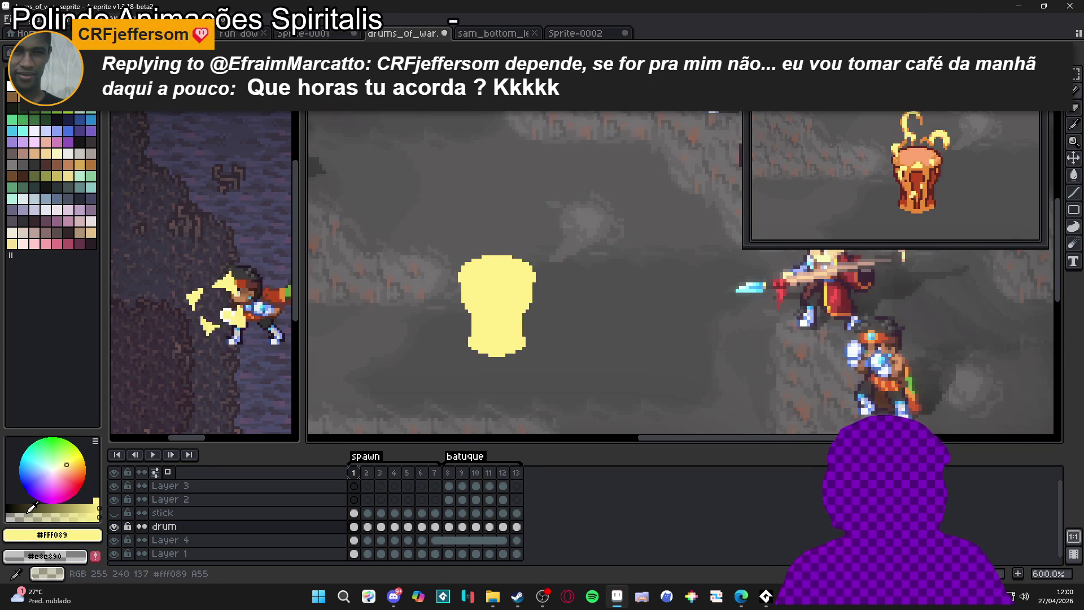
scroll(493, 300, down, 2)
scroll(493, 300, up, 1)
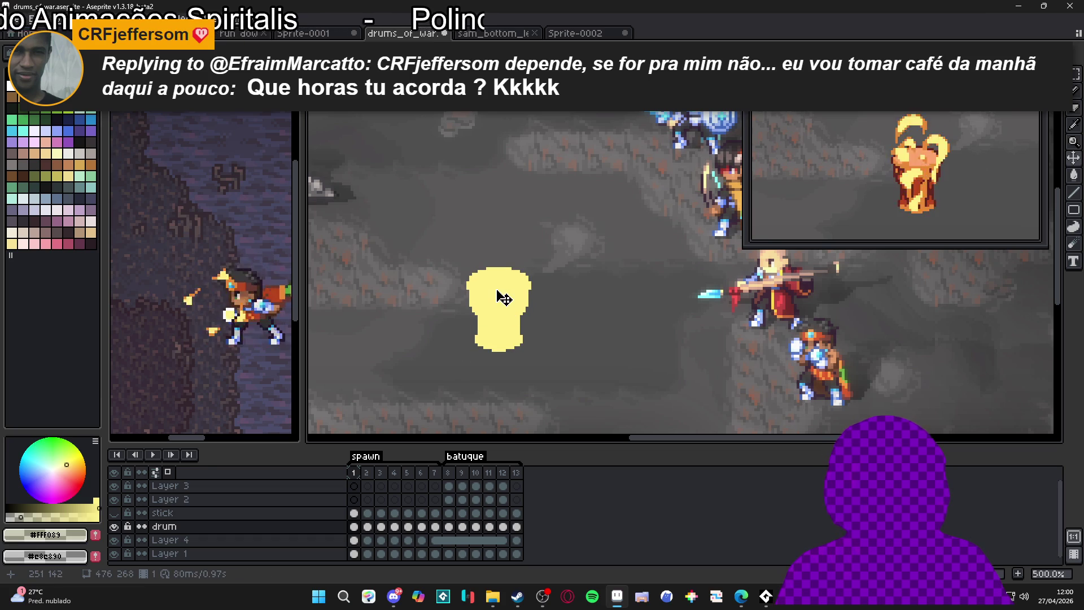
scroll(540, 293, down, 2)
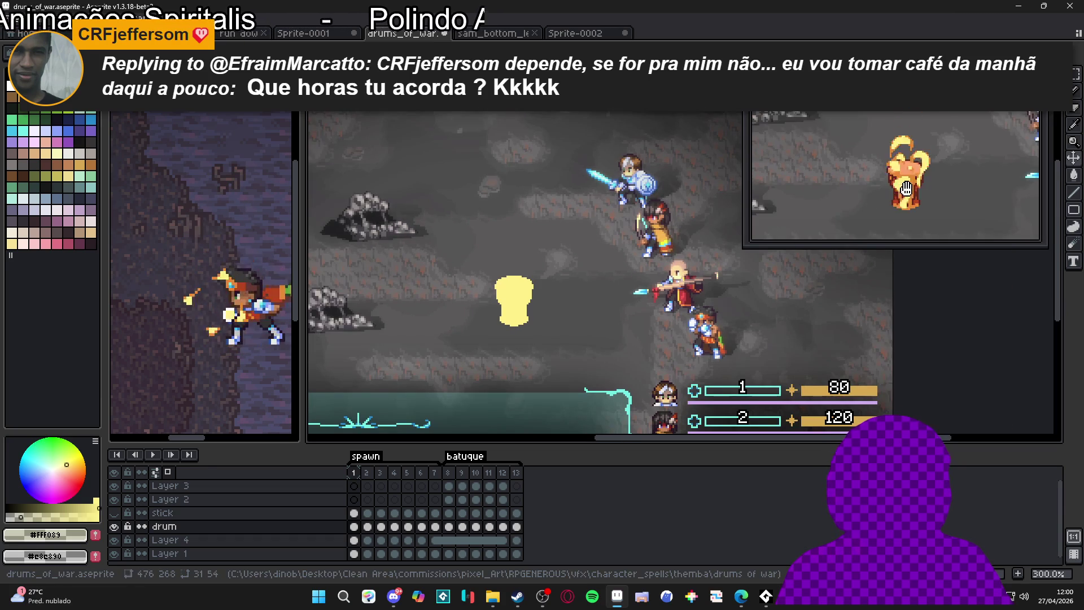
scroll(463, 365, up, 1)
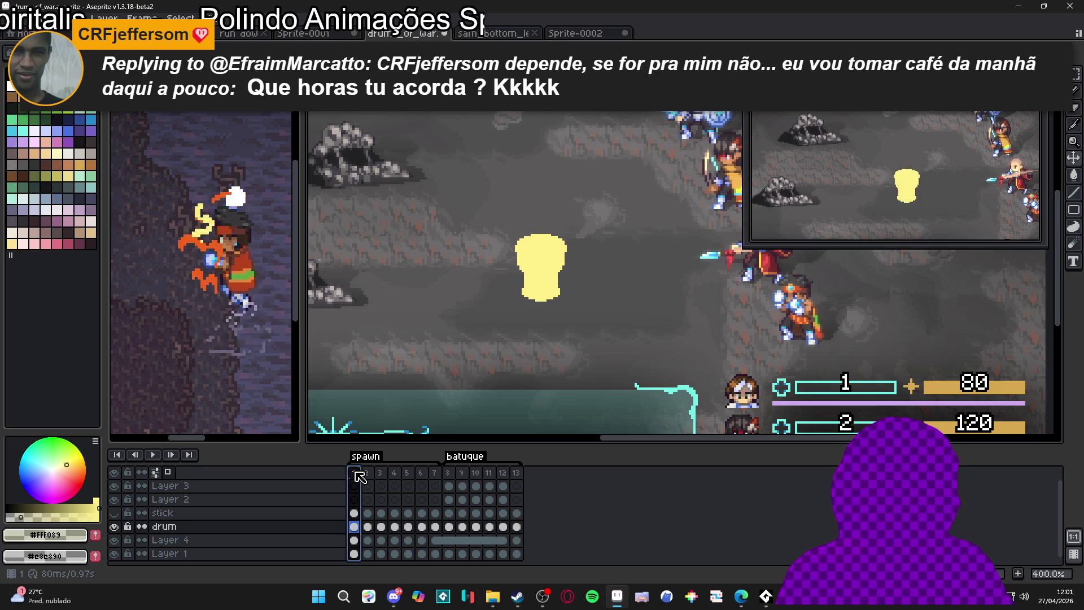
Tag frames 1–13 as 'all' and check its tag settings without changes
drag(357, 476, 524, 480)
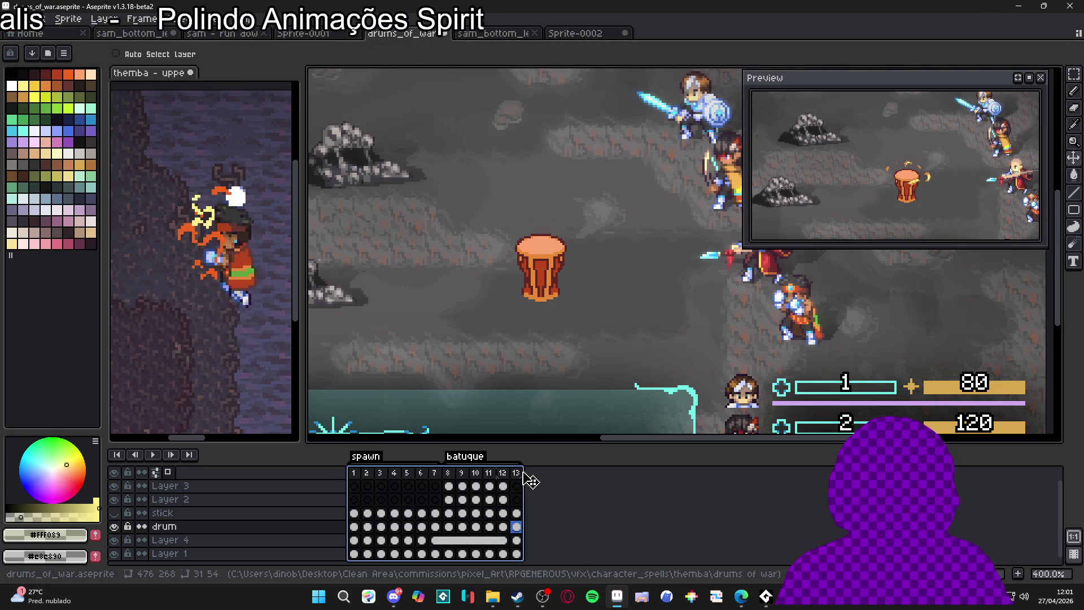
right_click(524, 480)
click(573, 525)
text(all)
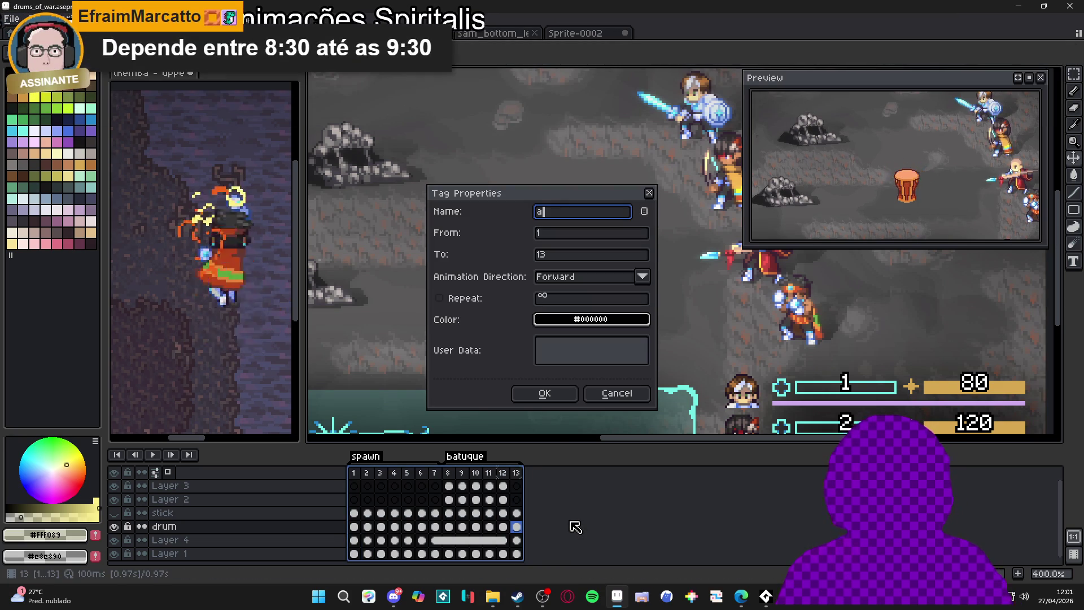
key(Return)
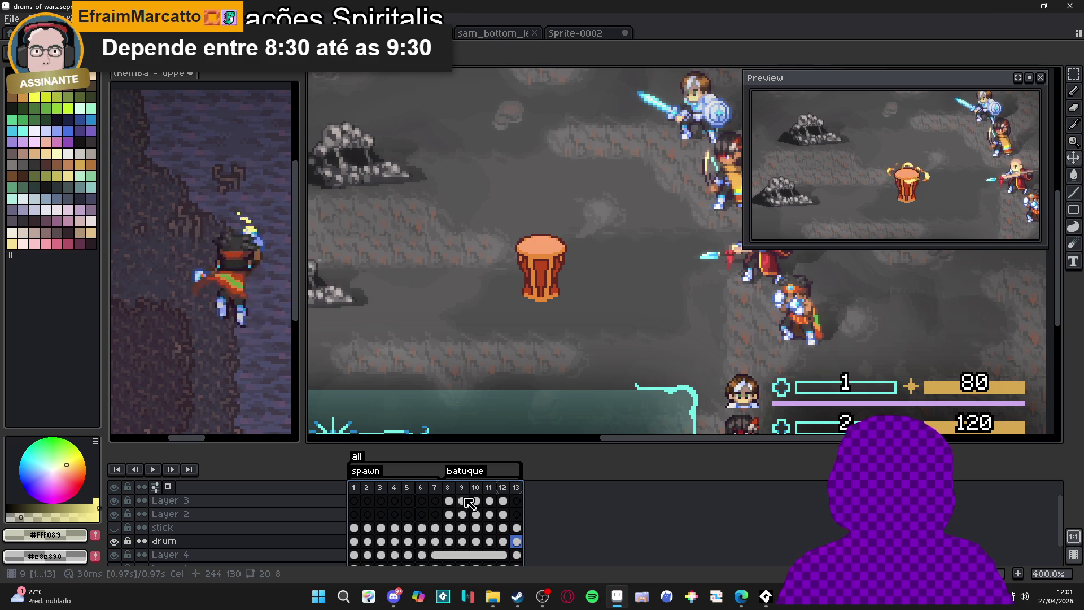
click(359, 486)
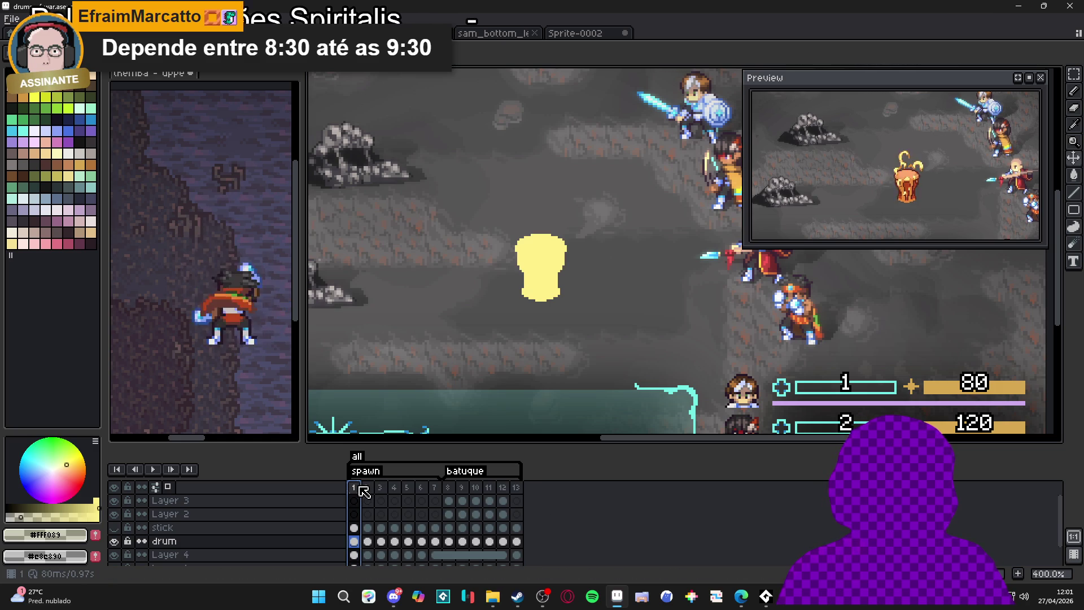
double_click(356, 456)
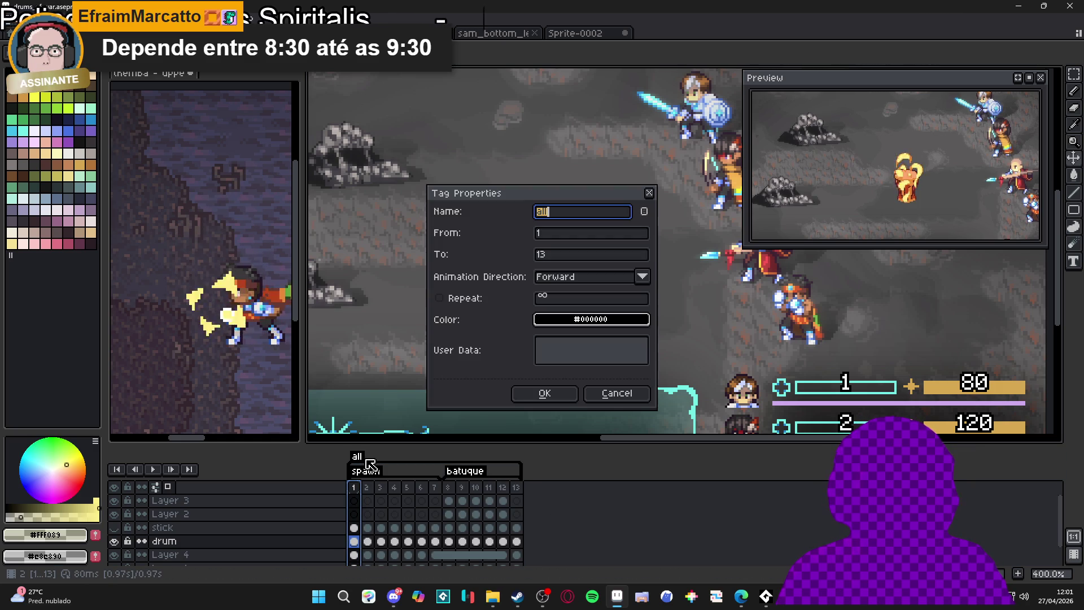
click(628, 398)
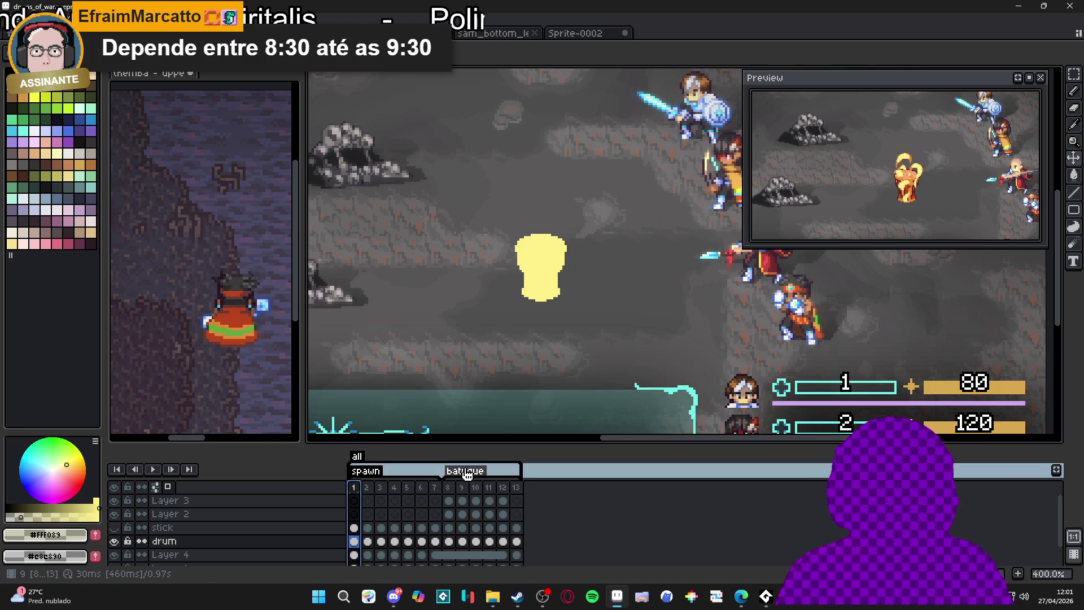
Give the batuque tag a repeat count of 2
double_click(468, 470)
click(452, 298)
click(600, 305)
key(Return)
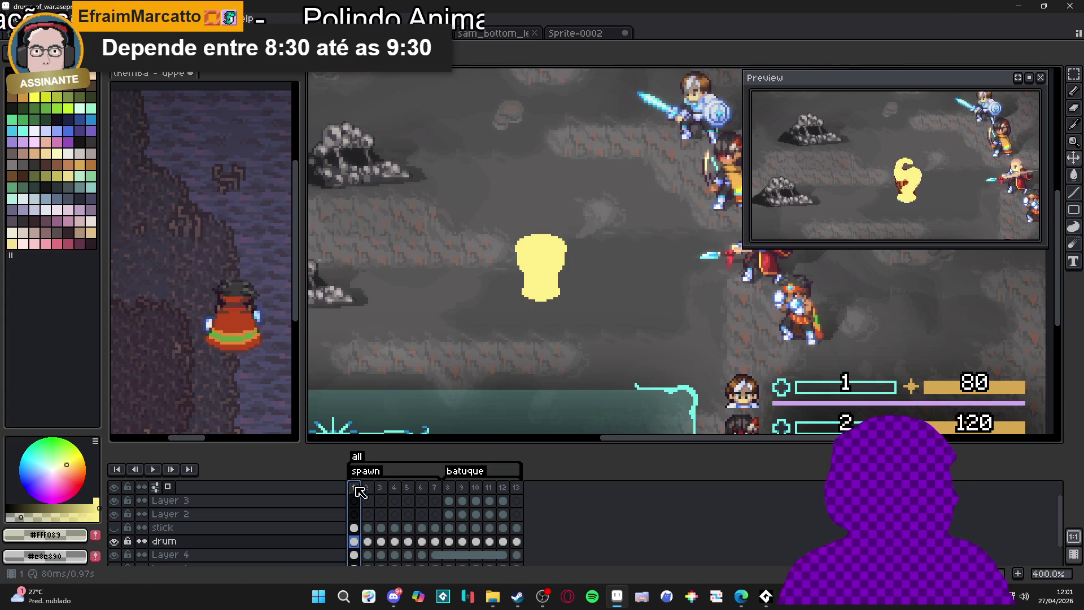
double_click(364, 470)
click(617, 395)
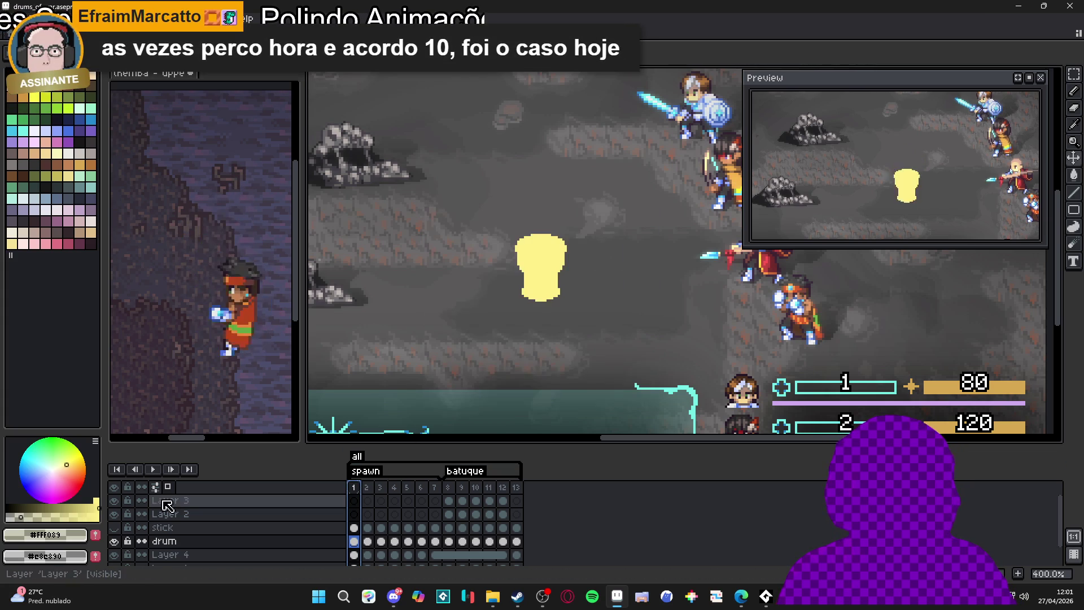
Check the playback options and play, stop, and replay the animation
right_click(156, 472)
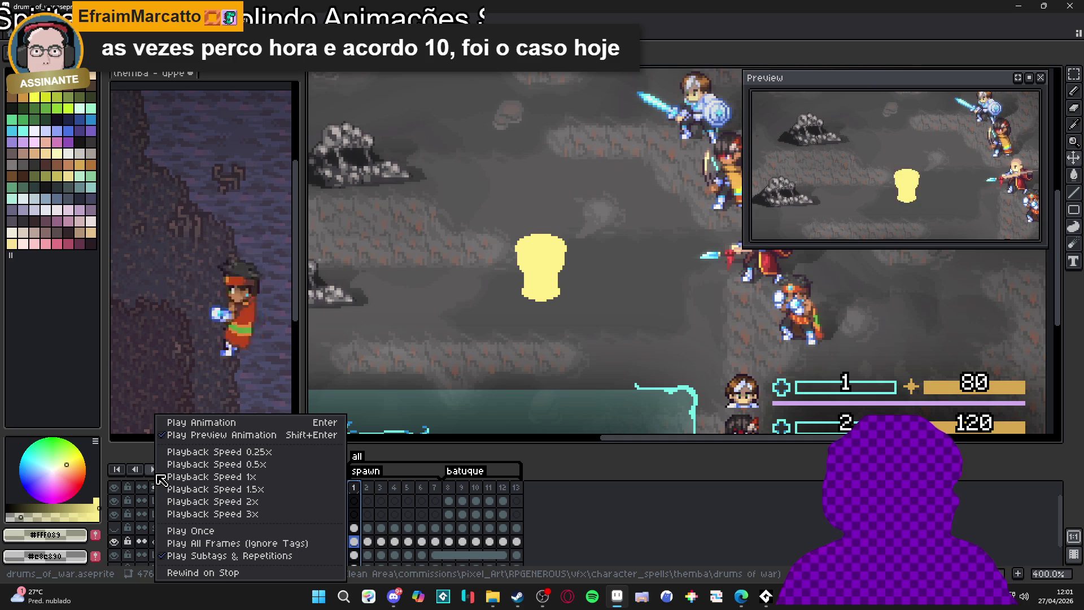
click(204, 423)
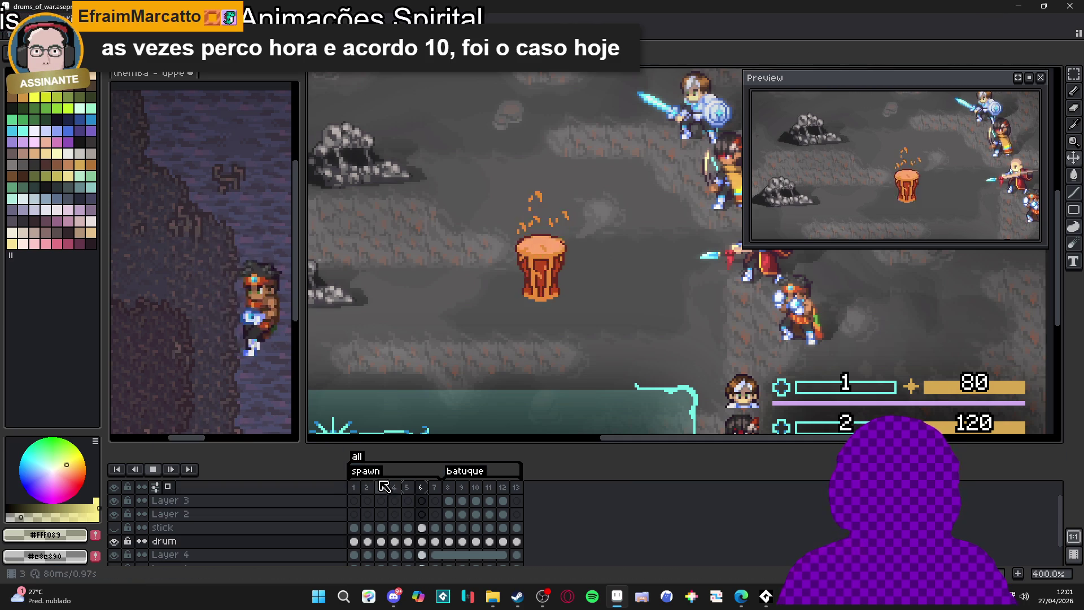
click(154, 469)
click(153, 469)
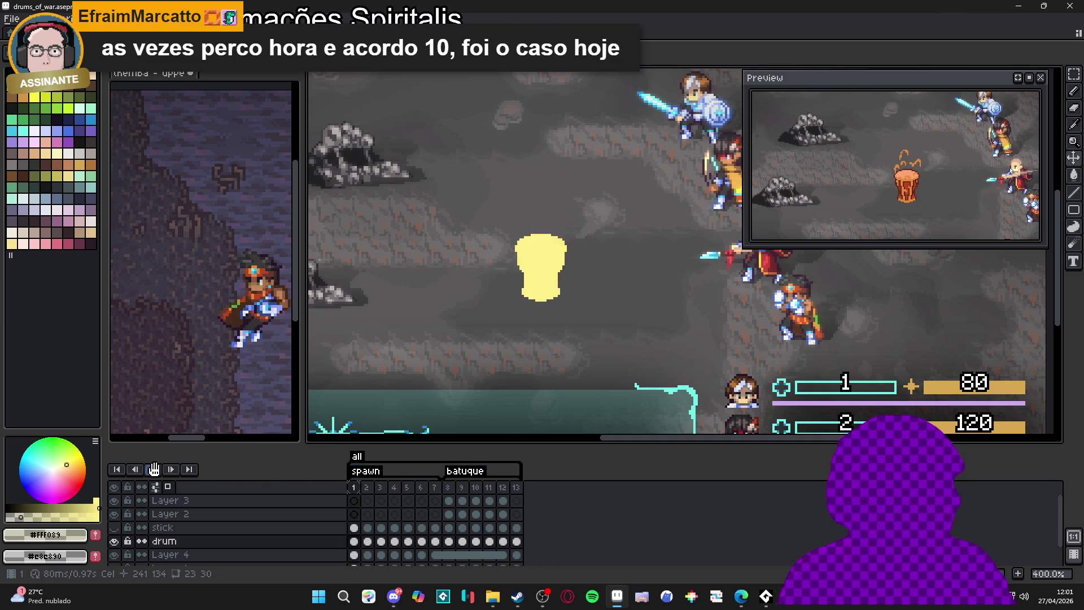
right_click(156, 471)
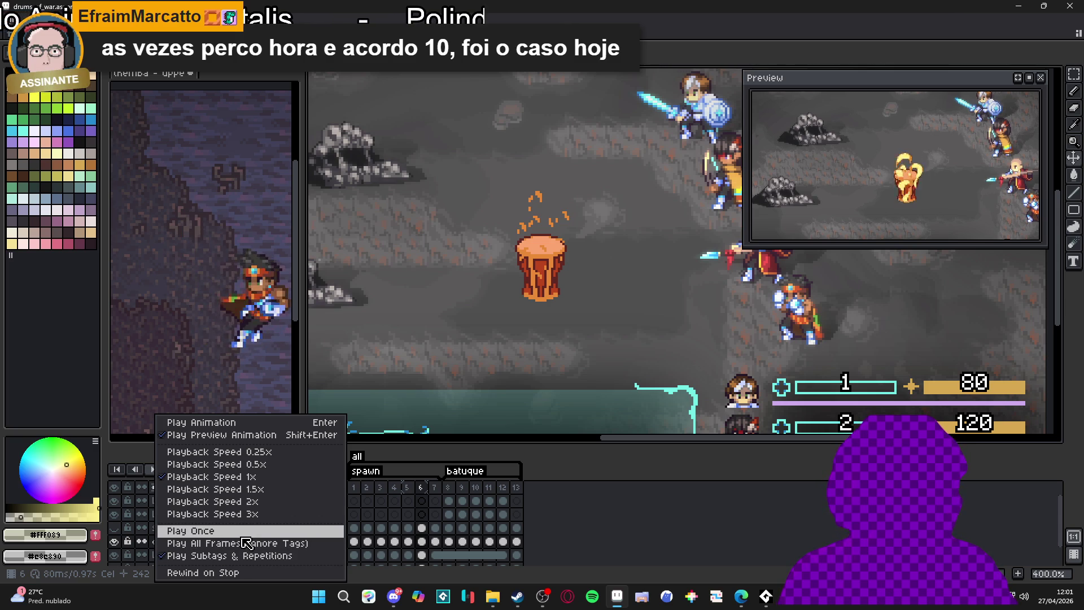
click(244, 536)
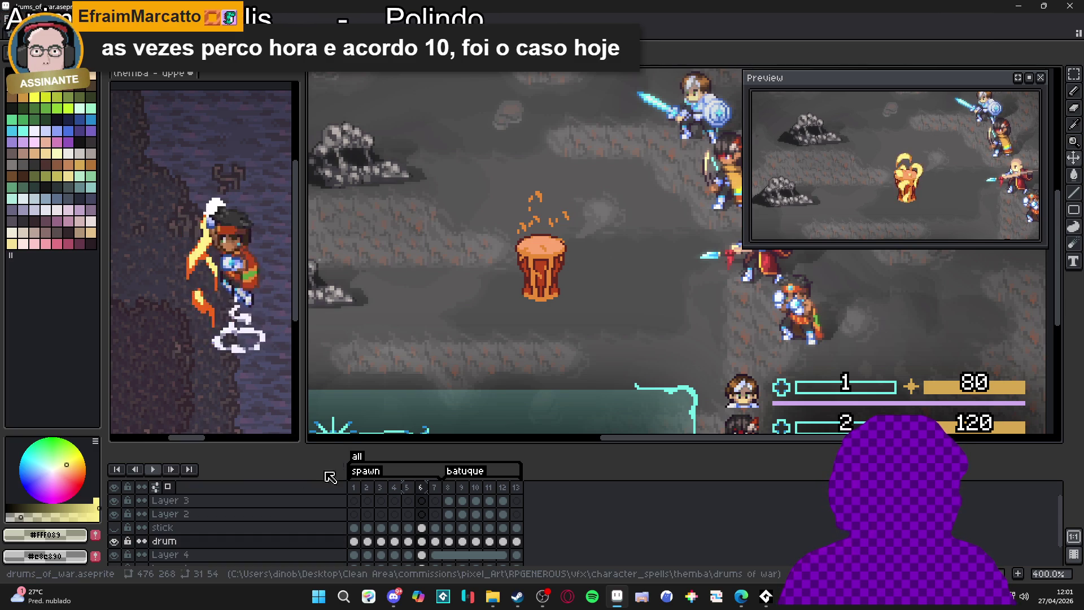
Step forward four frames, play the animation, and reopen the batuque tag properties
click(169, 469)
click(170, 470)
click(169, 470)
click(169, 470)
click(159, 469)
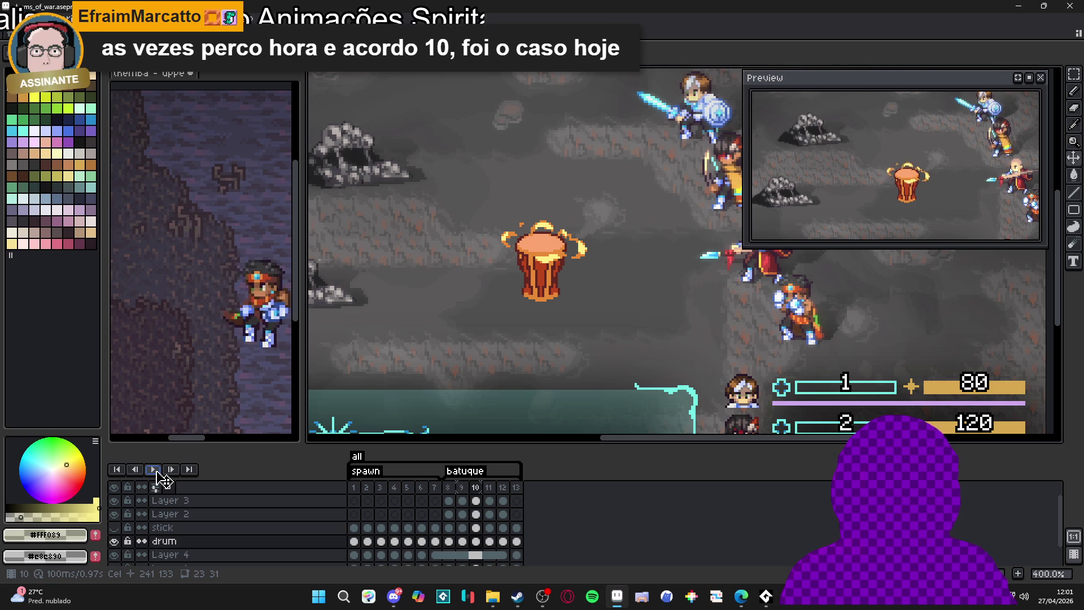
double_click(464, 470)
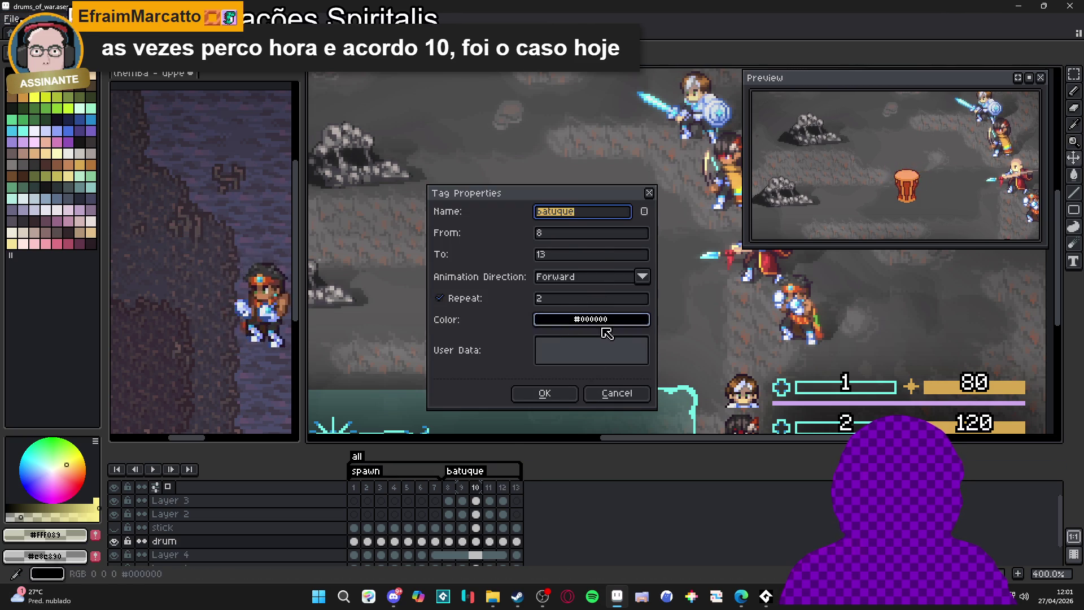
Set the batuque tag to repeat 3 times and play from the first frame
click(571, 305)
text(3)
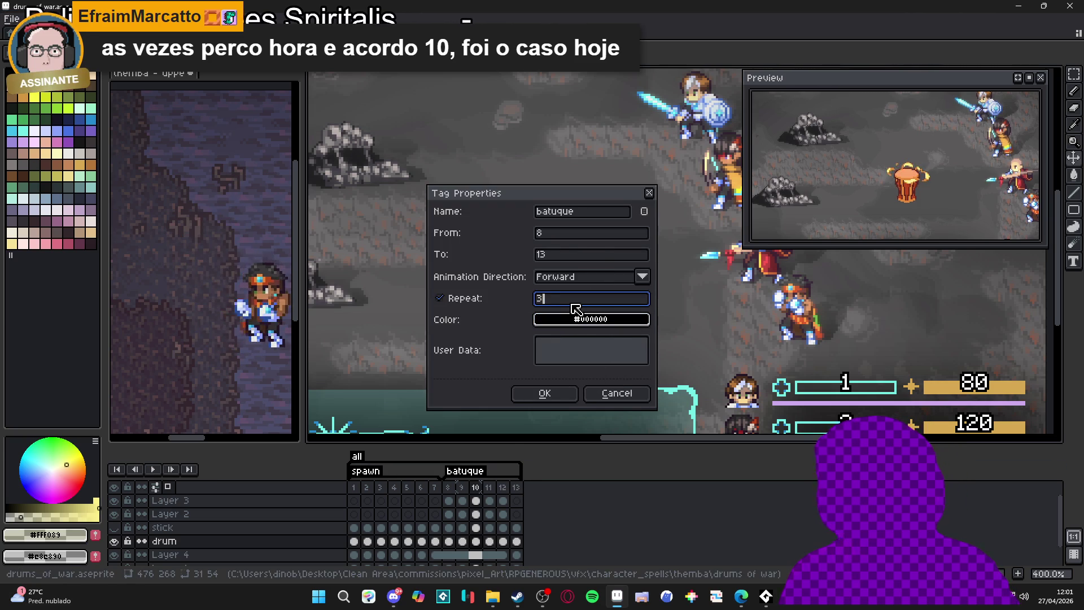
click(545, 395)
key(Home)
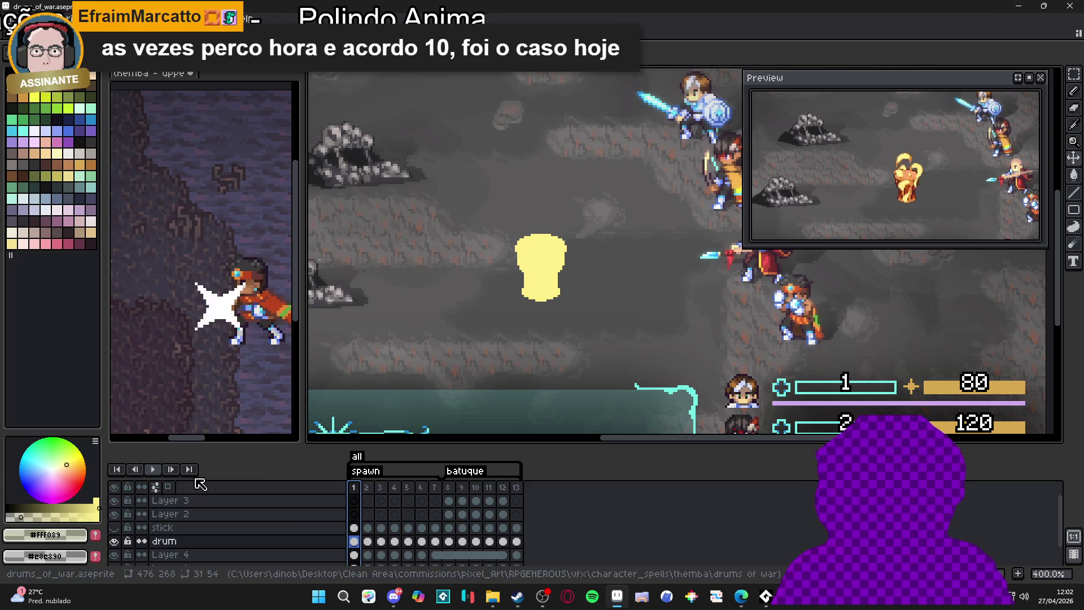
click(157, 469)
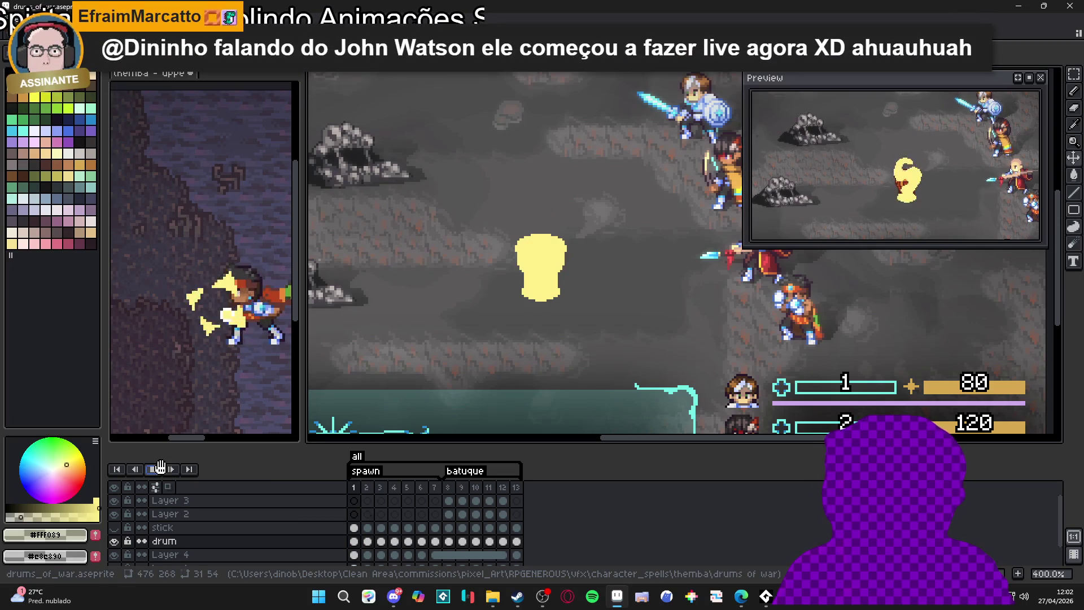
Switch playback to Play All Frames, then start and stop the animation
right_click(168, 474)
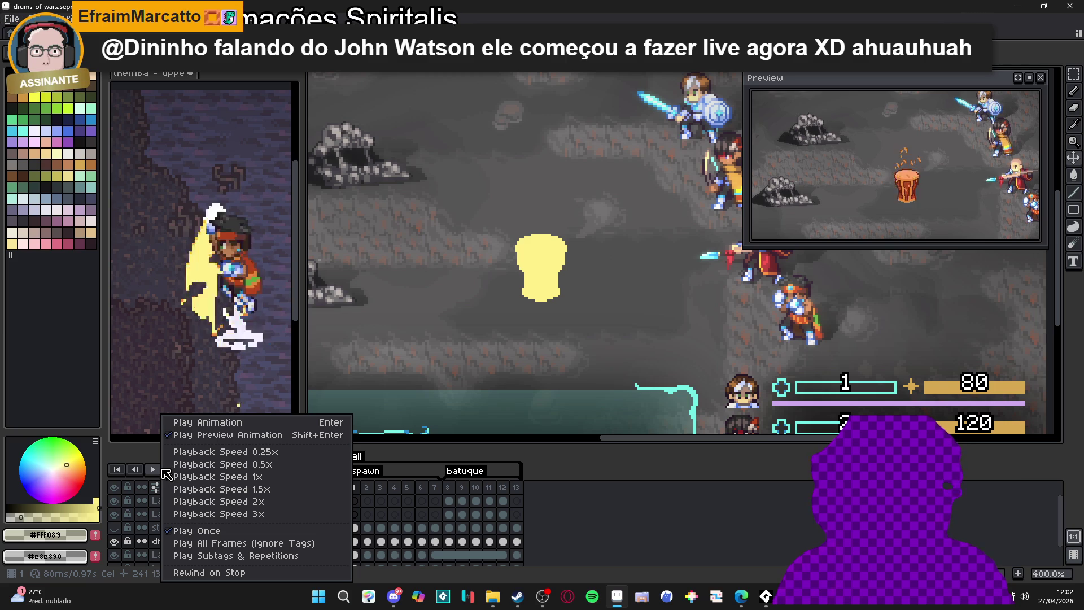
click(225, 543)
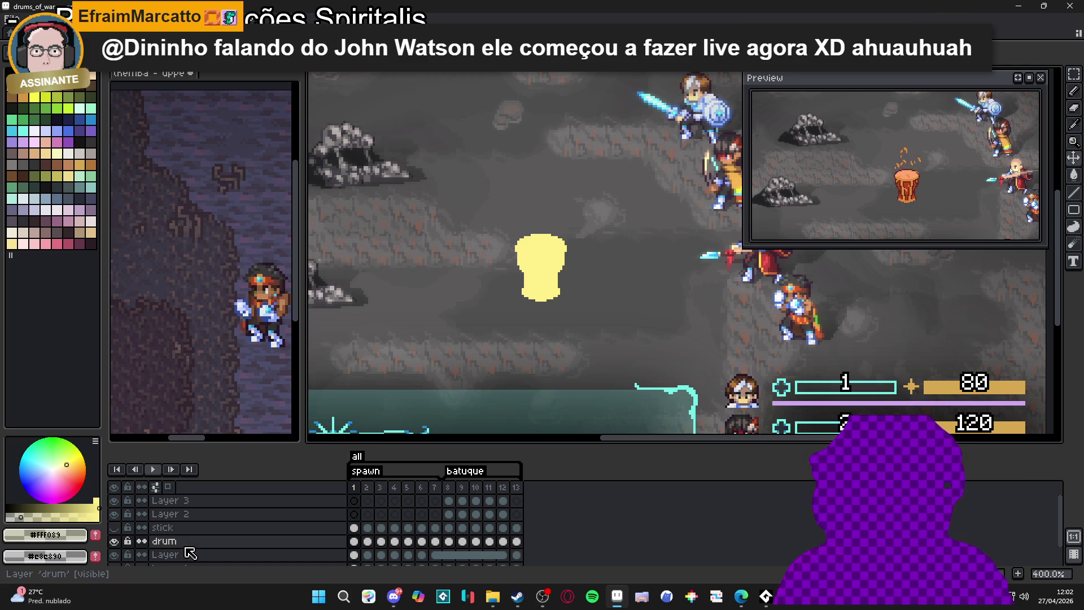
click(154, 470)
click(154, 470)
click(154, 469)
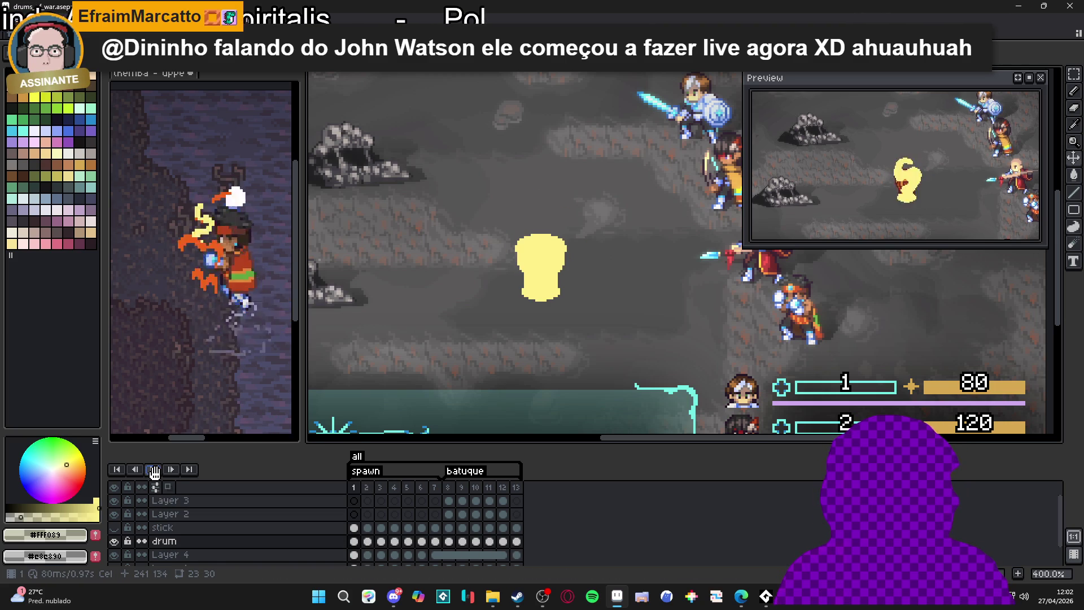
click(154, 469)
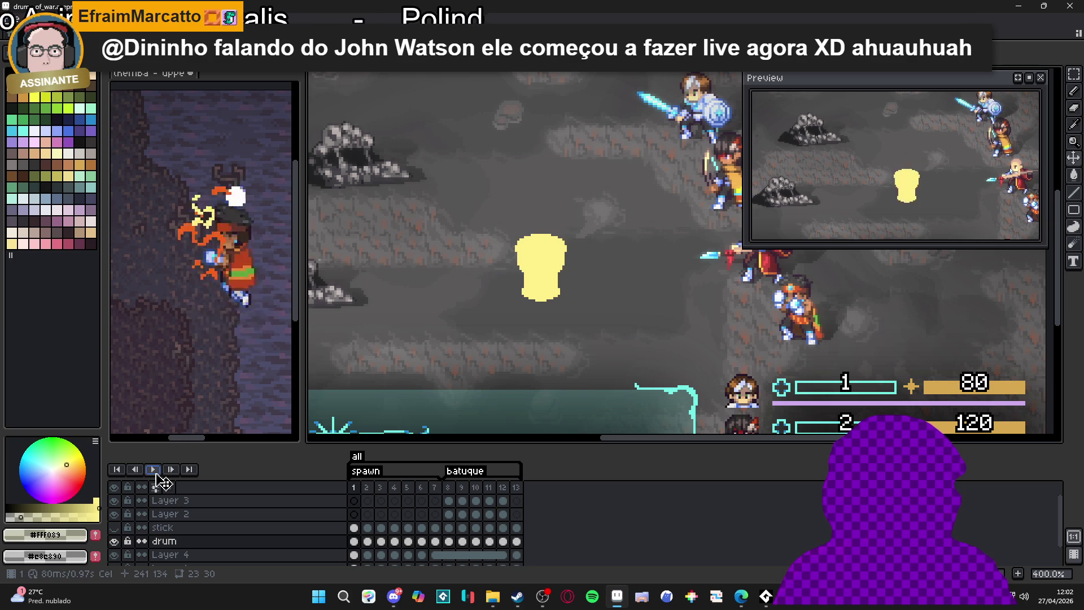
double_click(358, 457)
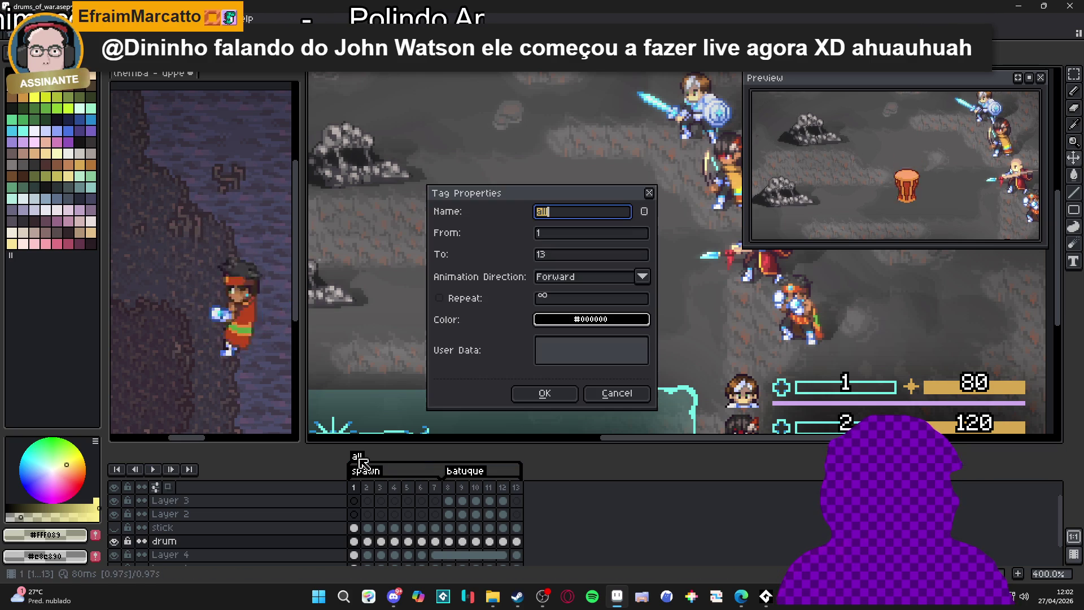
click(617, 393)
right_click(359, 458)
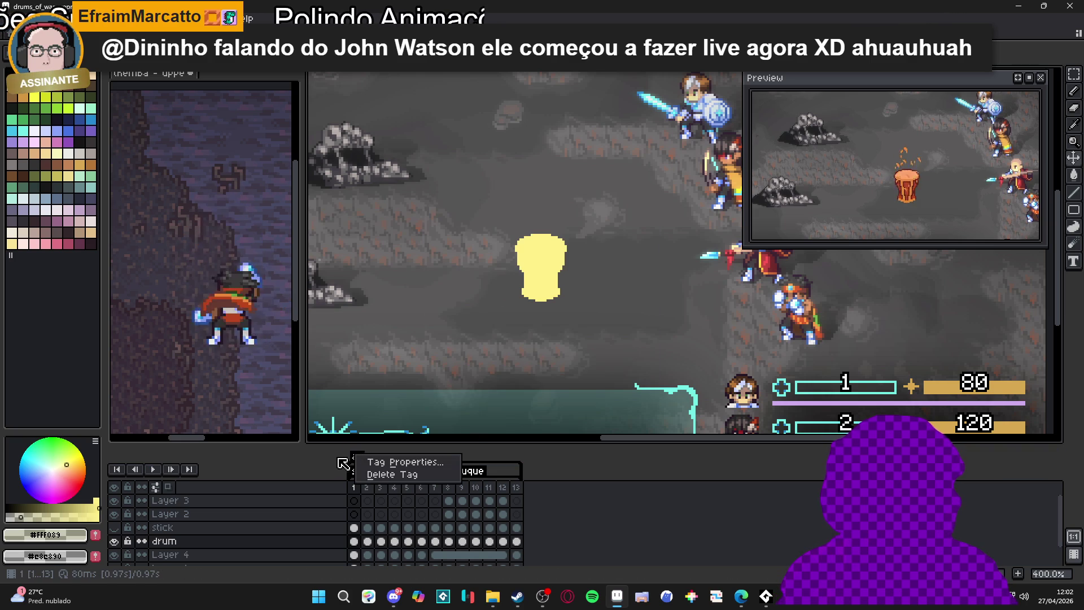
click(340, 470)
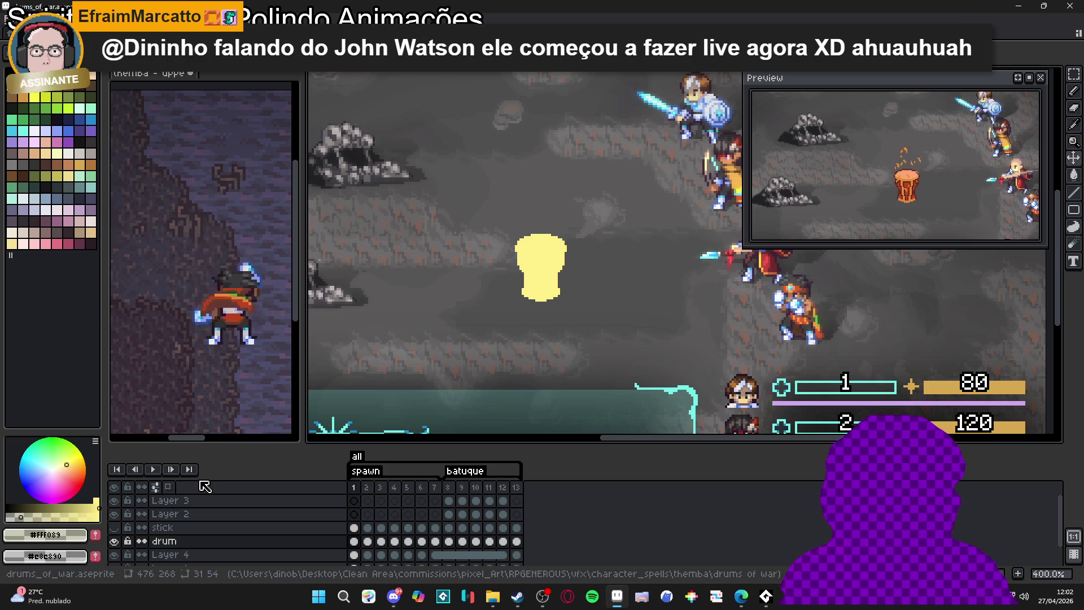
Switch playback to Play Once and replay the animation several times
right_click(157, 477)
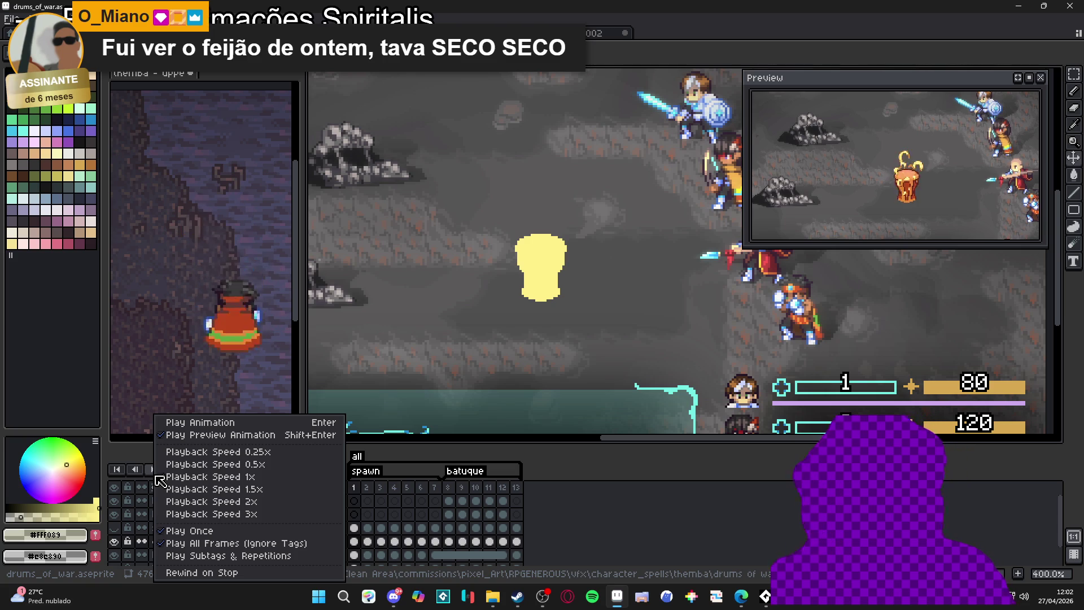
click(181, 531)
click(156, 467)
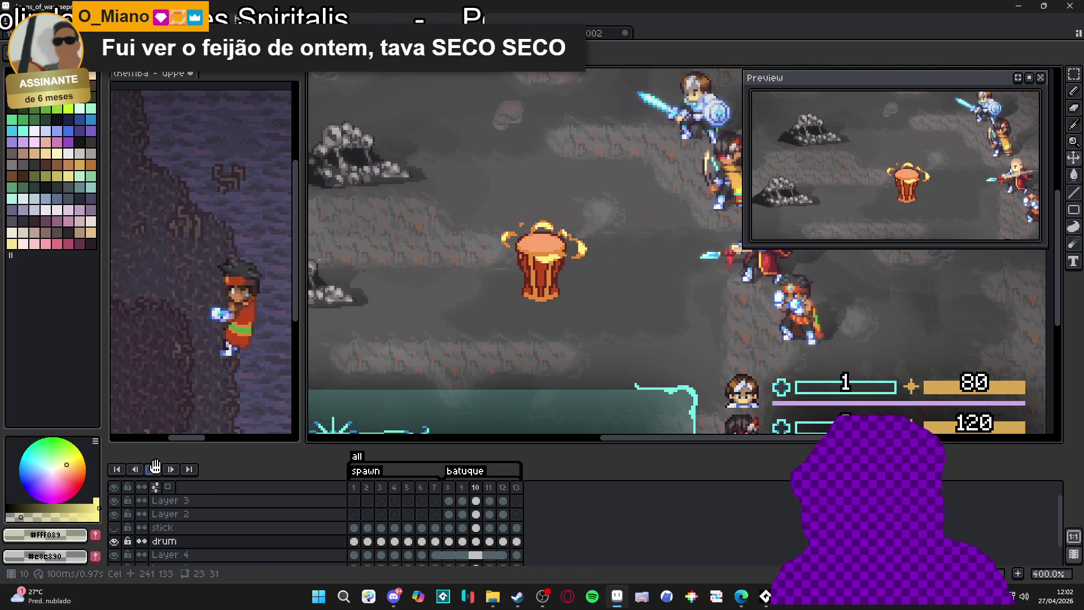
click(155, 467)
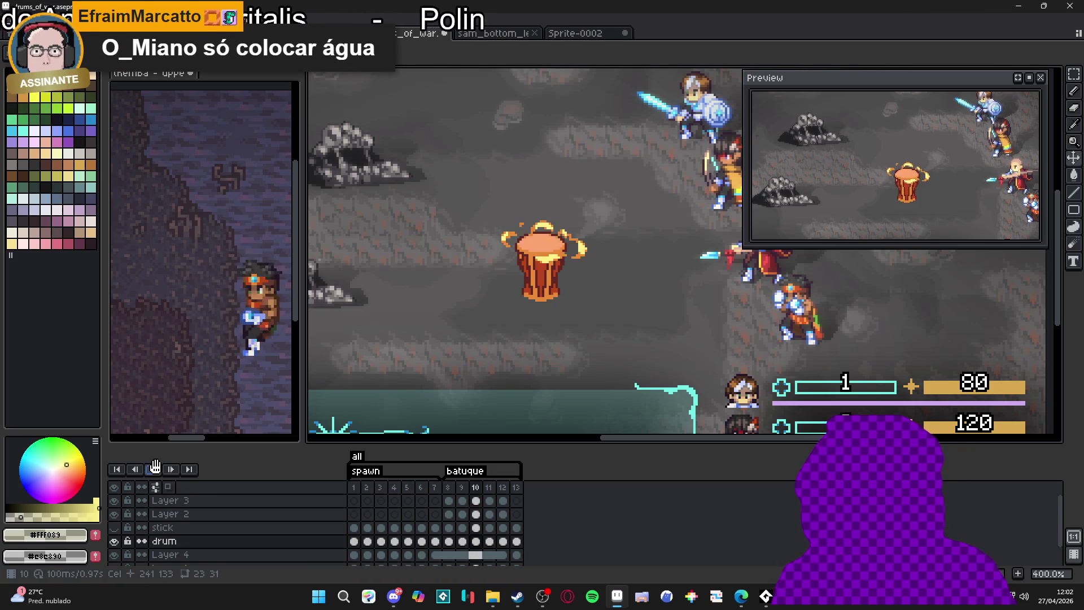
click(155, 468)
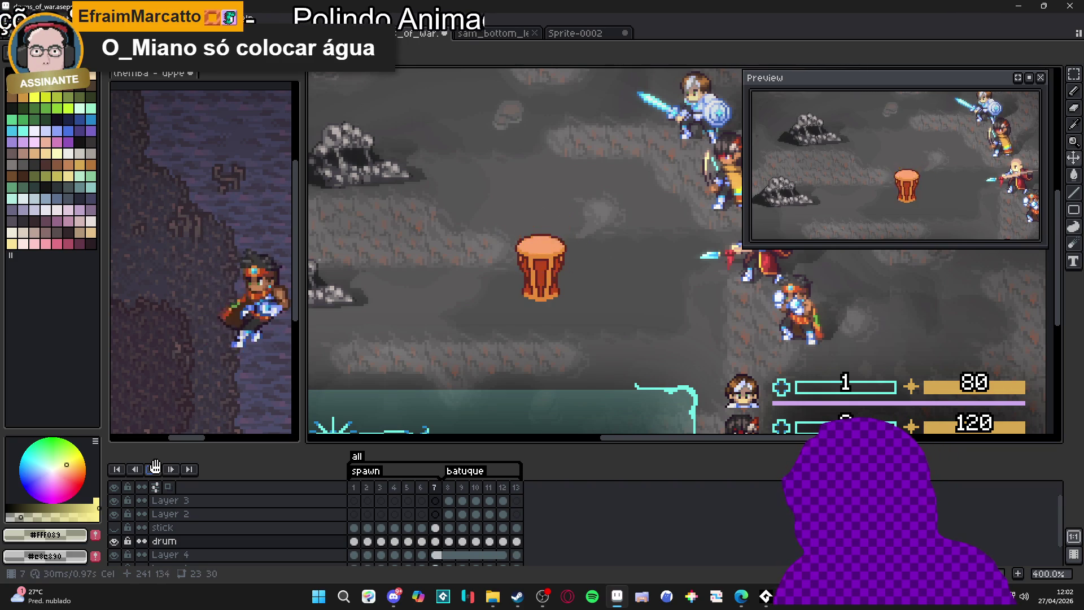
click(156, 467)
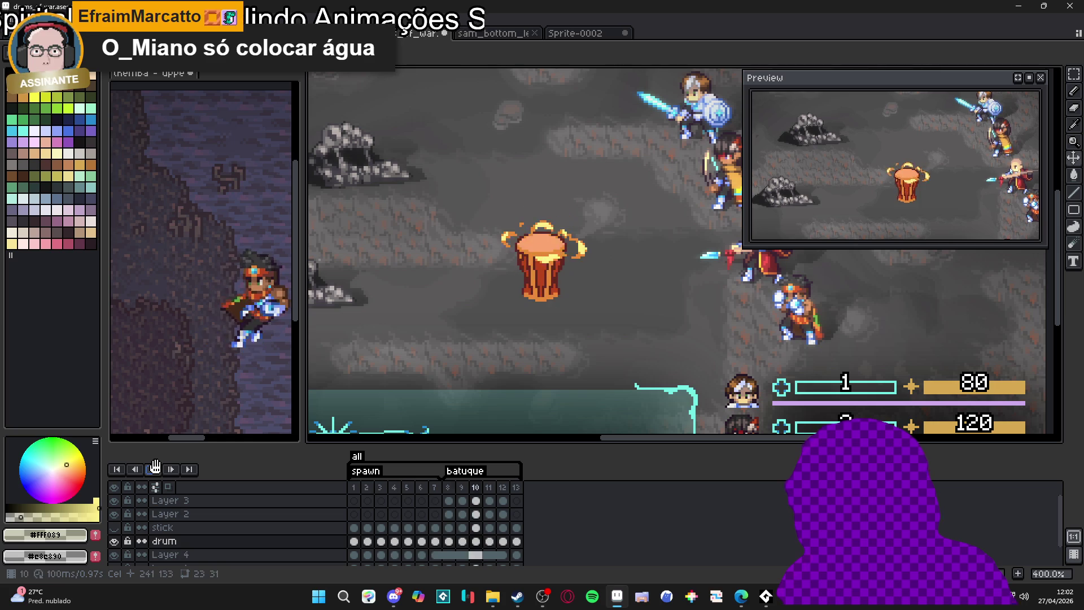
Turn on Play Subtags & Repetitions, then choose Play All Frames (Ignore Tags)
right_click(156, 469)
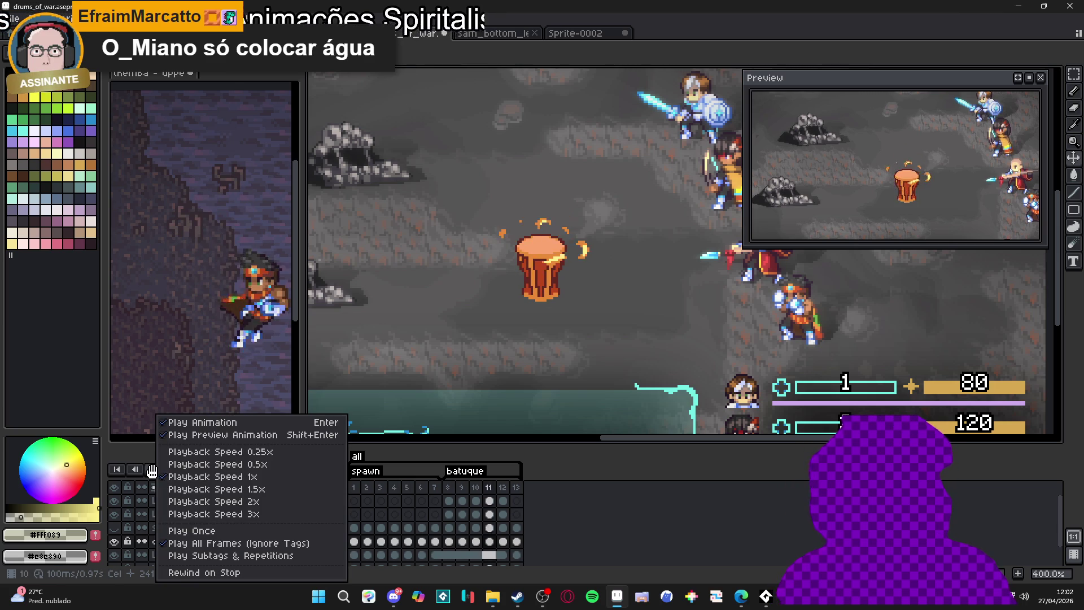
click(200, 556)
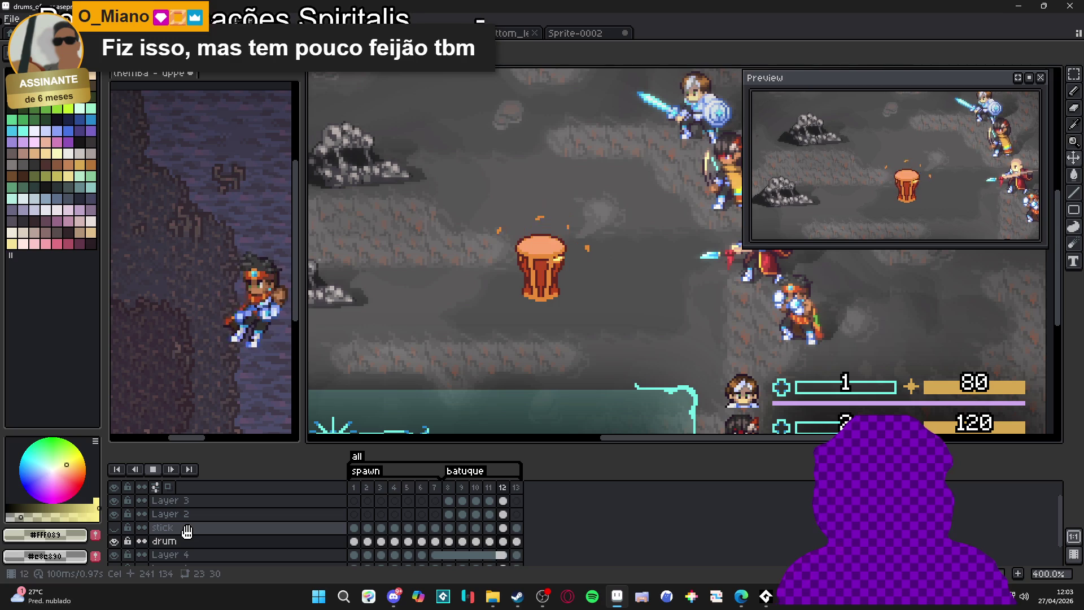
click(153, 469)
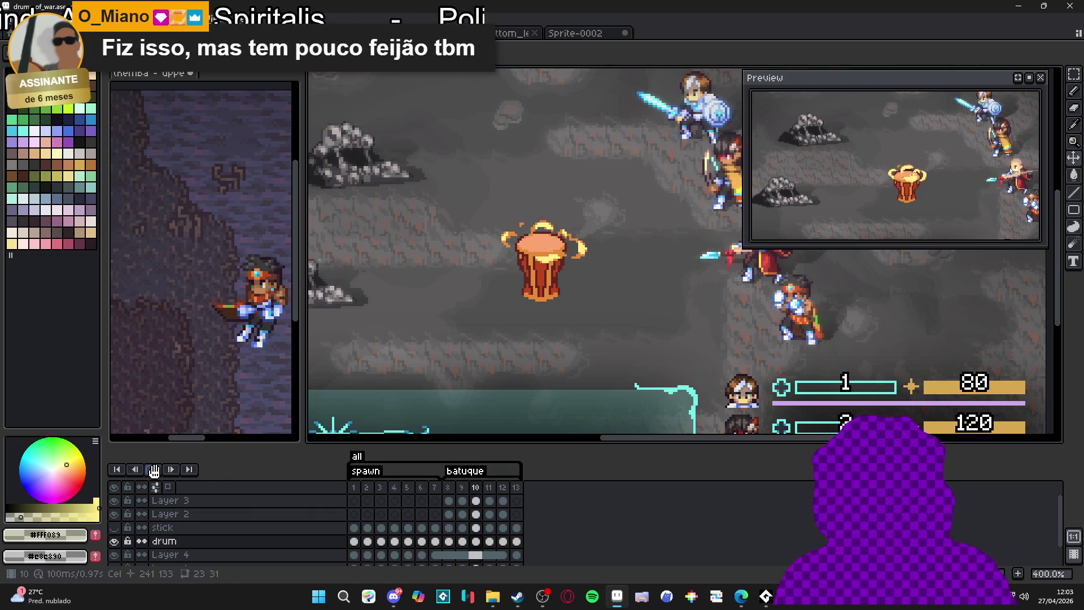
right_click(153, 470)
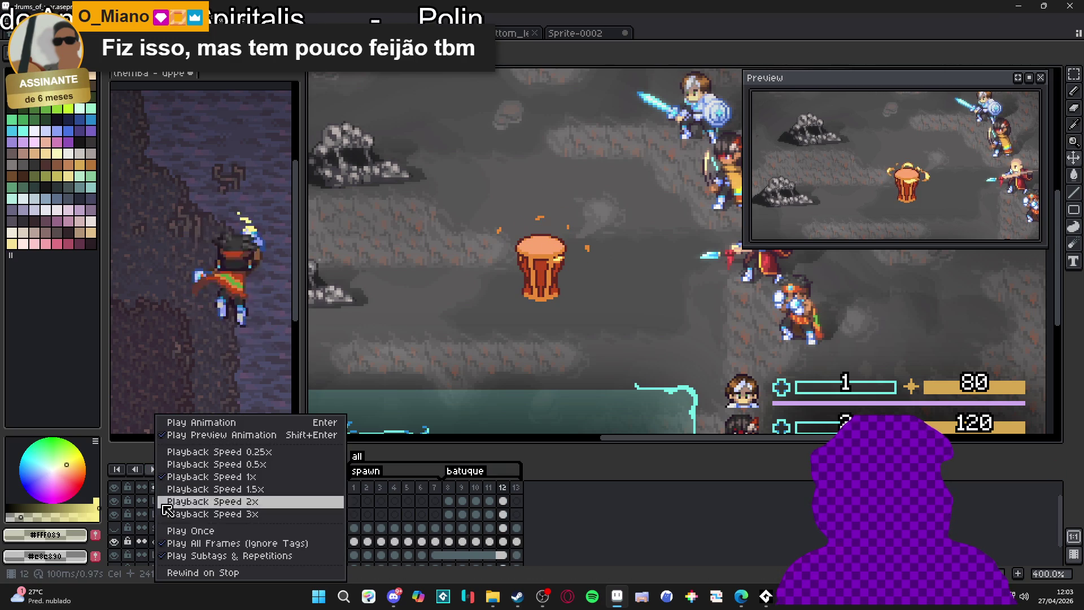
click(186, 543)
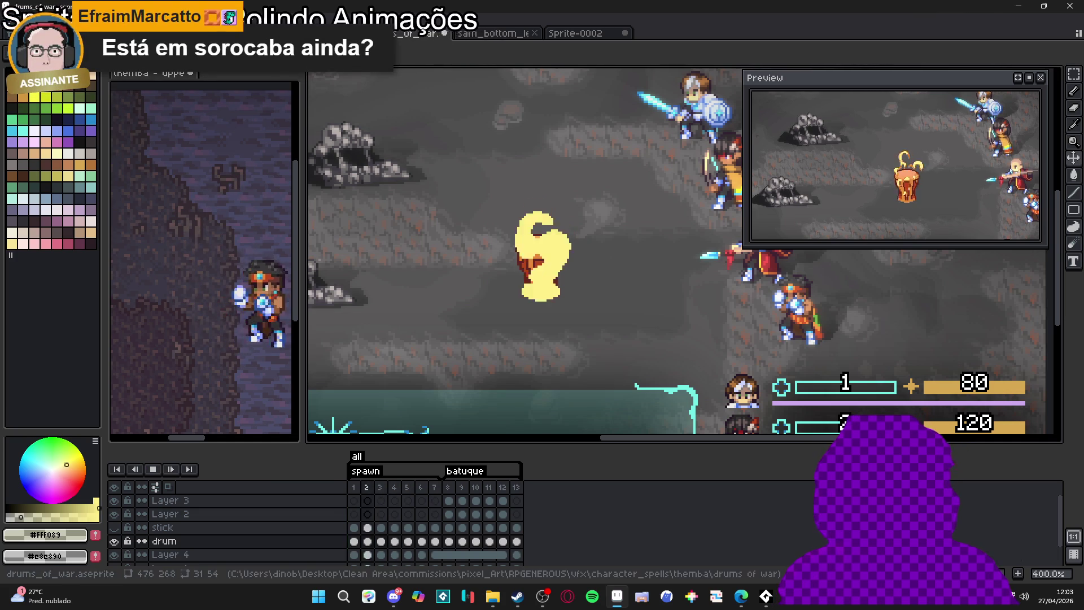
Insert a new first frame, extend the all tag to frames 1–14, and replay the animation
click(153, 469)
click(354, 486)
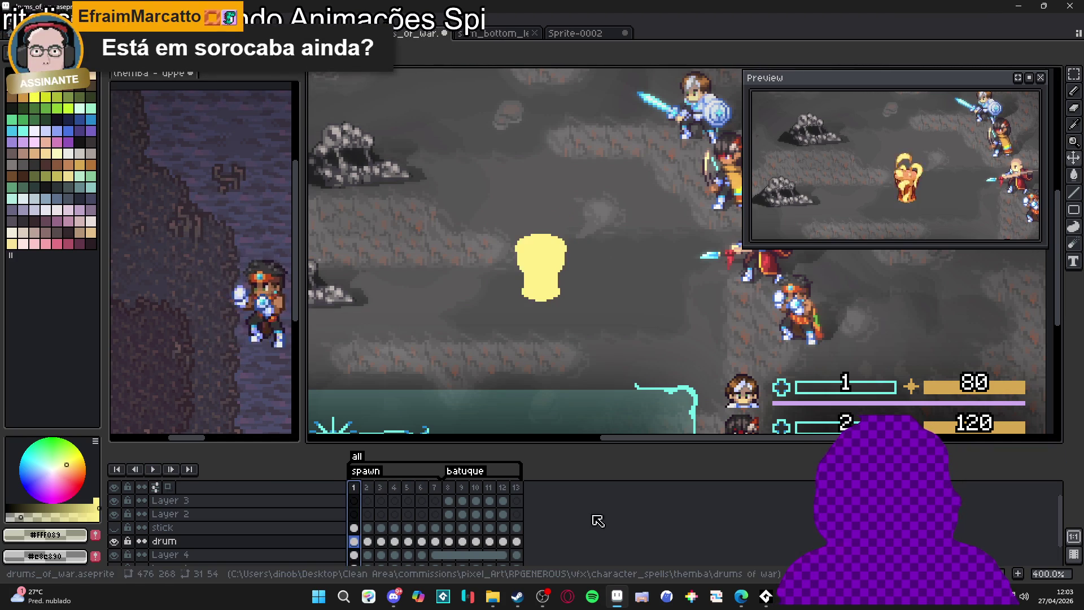
key(alt+n)
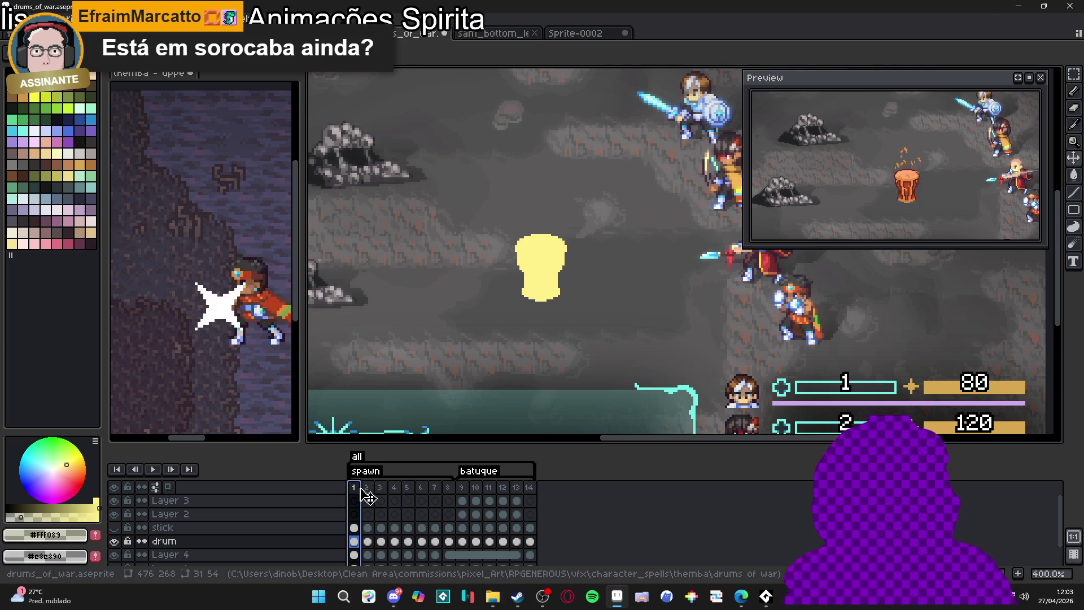
drag(350, 456, 364, 456)
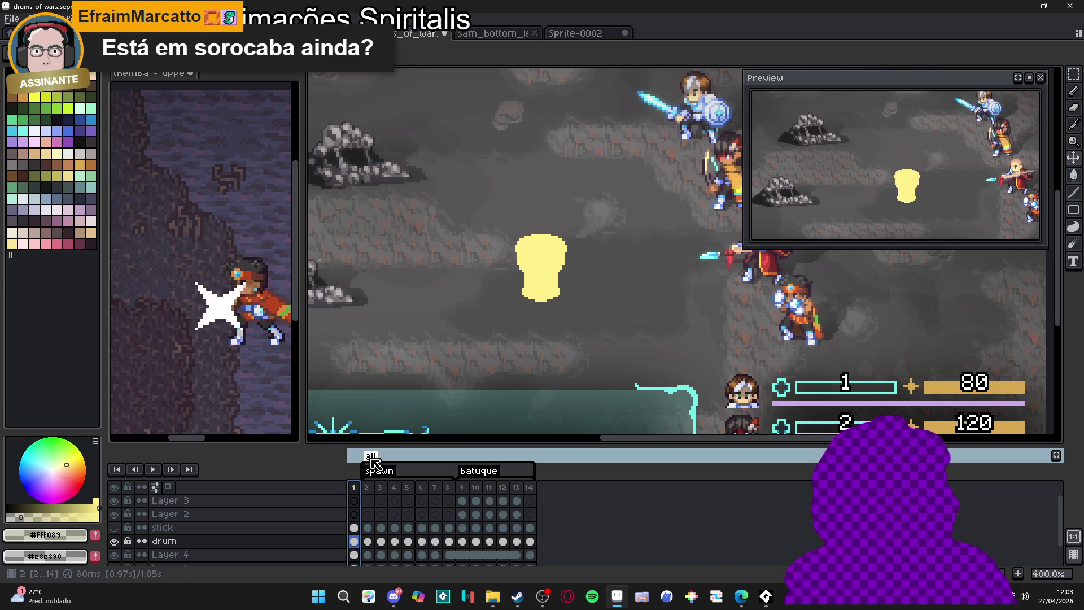
double_click(370, 456)
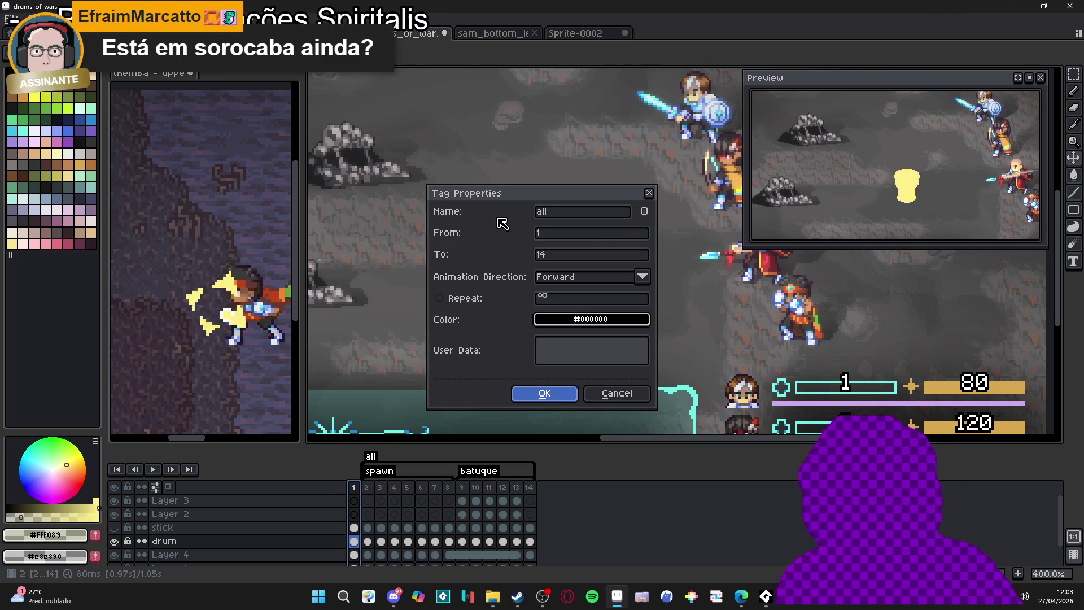
key(Return)
click(153, 469)
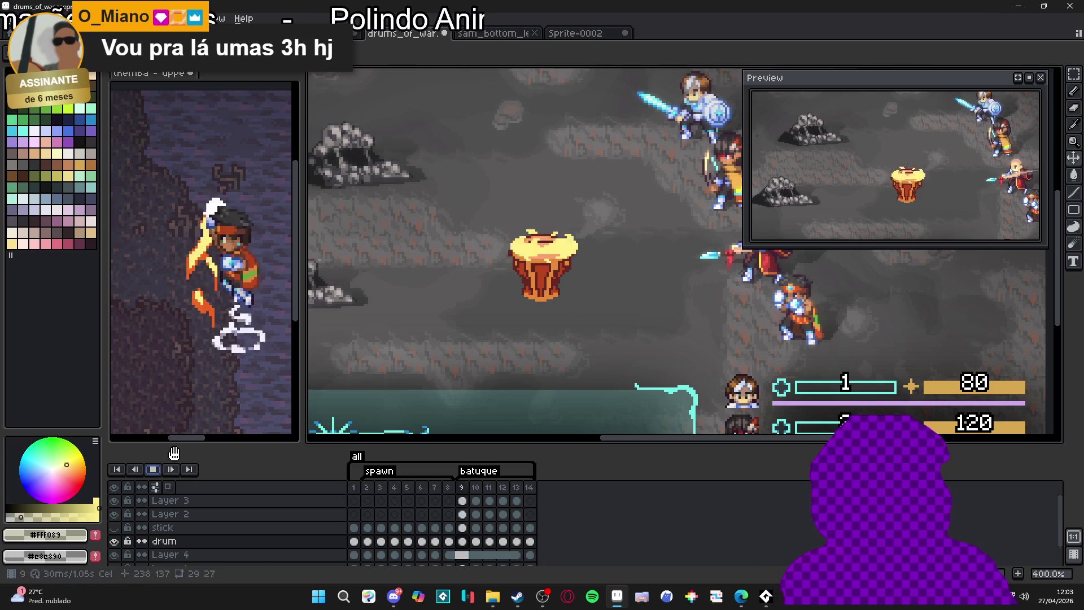
click(152, 470)
Set frames 2–8 to a 50 ms duration
drag(371, 489, 447, 489)
right_click(447, 486)
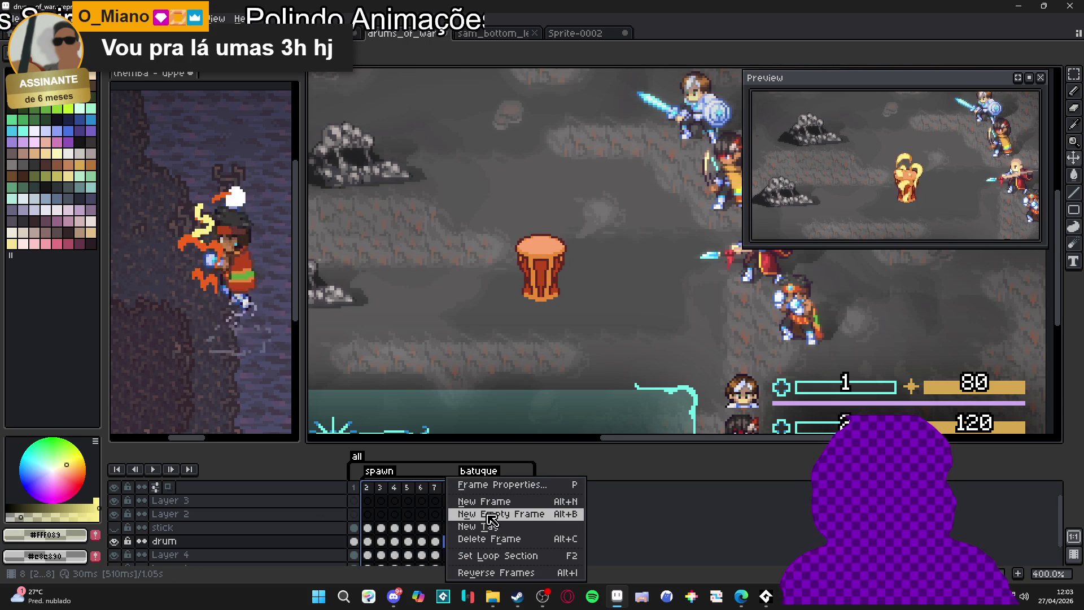
click(486, 485)
text(50)
key(Return)
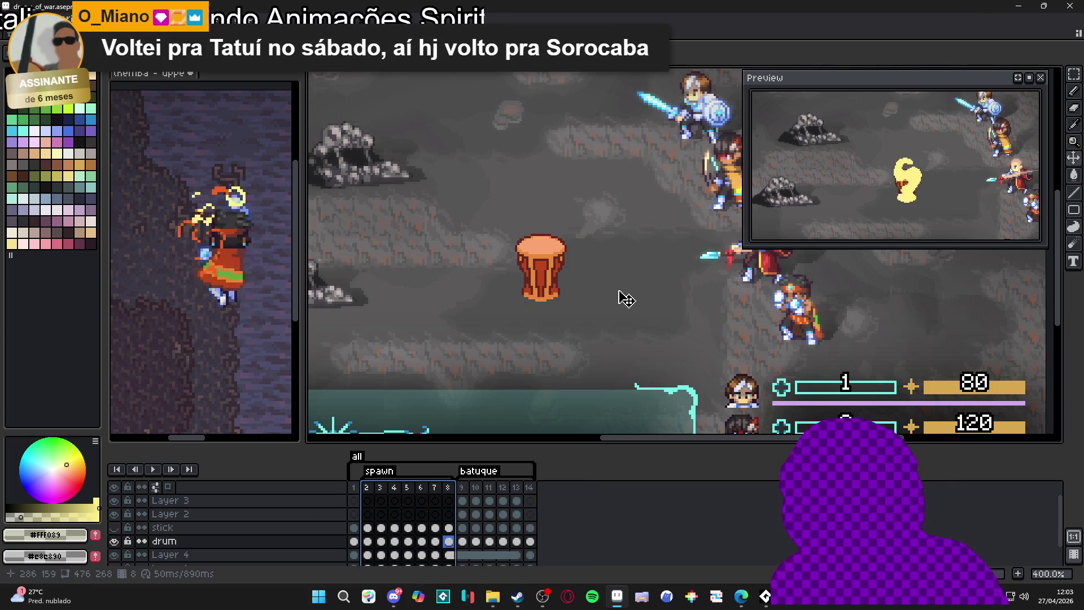
Review frames 9–11, then give frames 9–14 an 80 ms duration
click(462, 487)
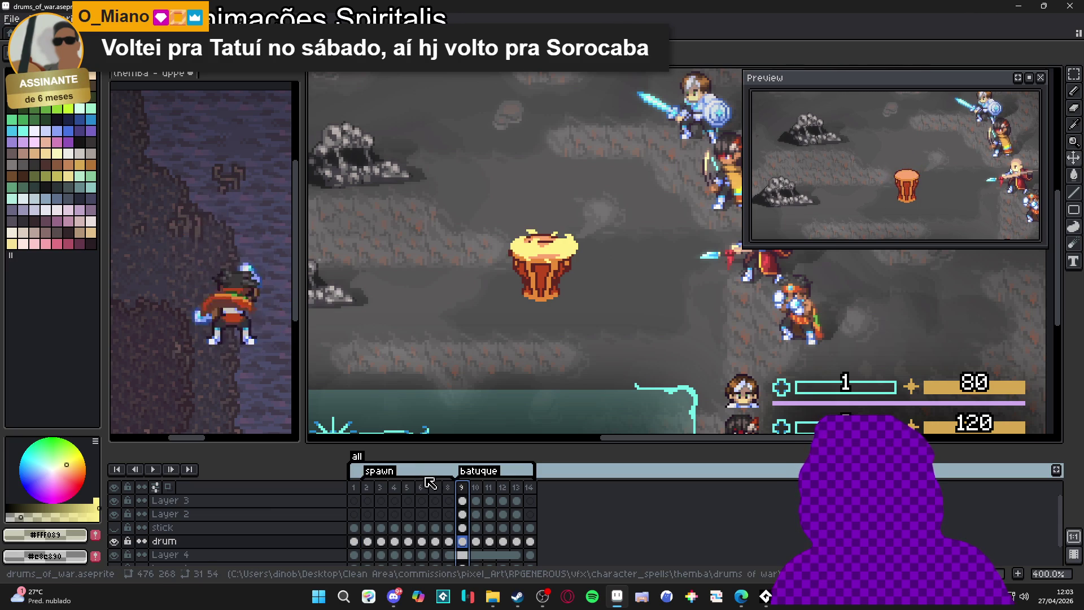
click(476, 489)
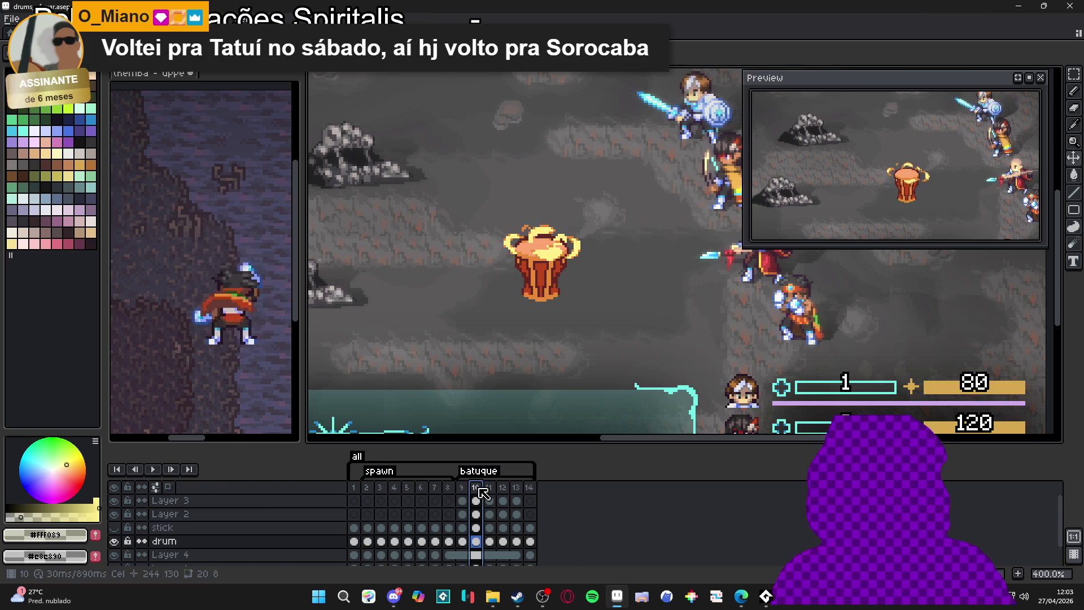
click(491, 489)
drag(462, 489, 530, 488)
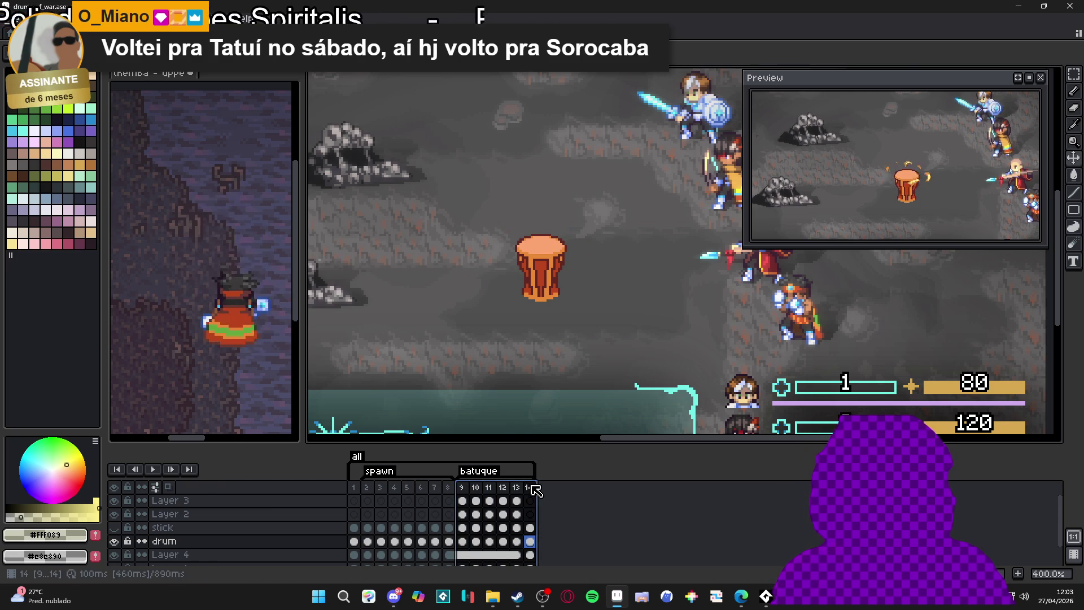
right_click(533, 489)
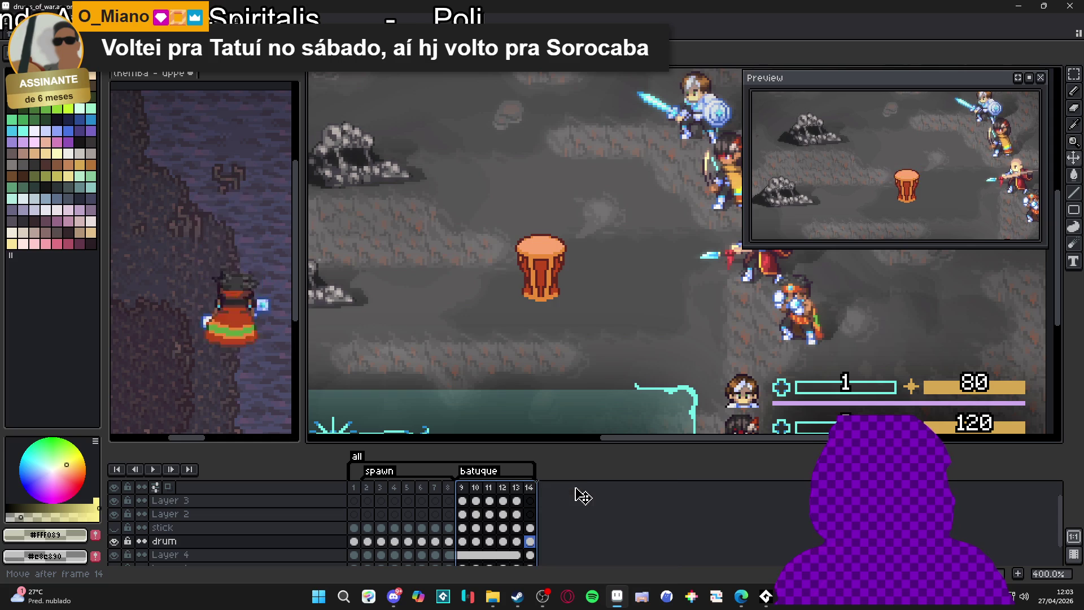
click(581, 484)
text(80)
key(Return)
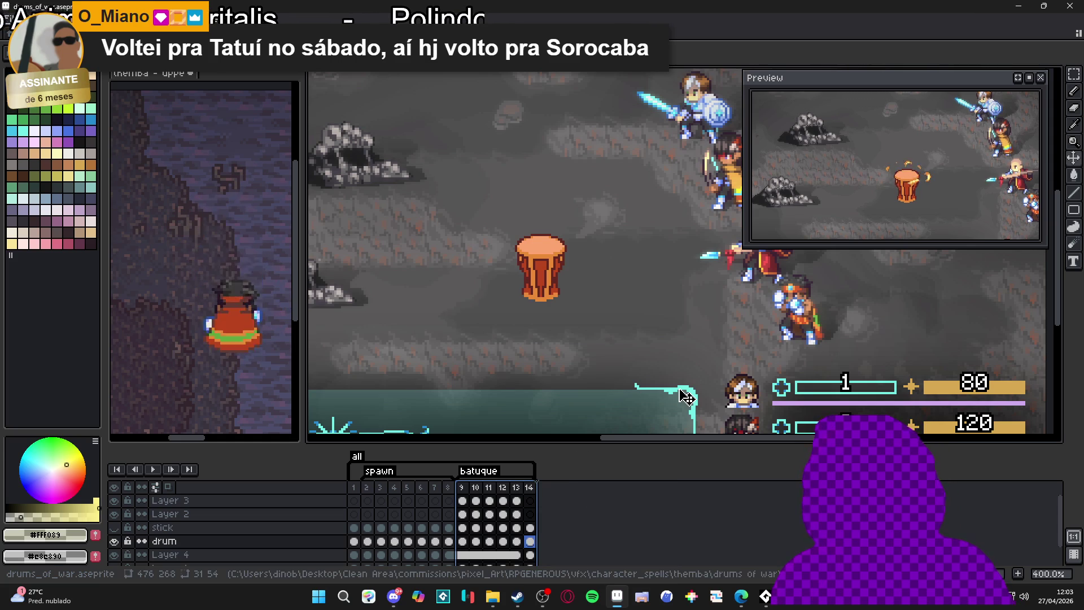
Check the batuque tag properties and early frames, then play the animation from frame 1
click(354, 489)
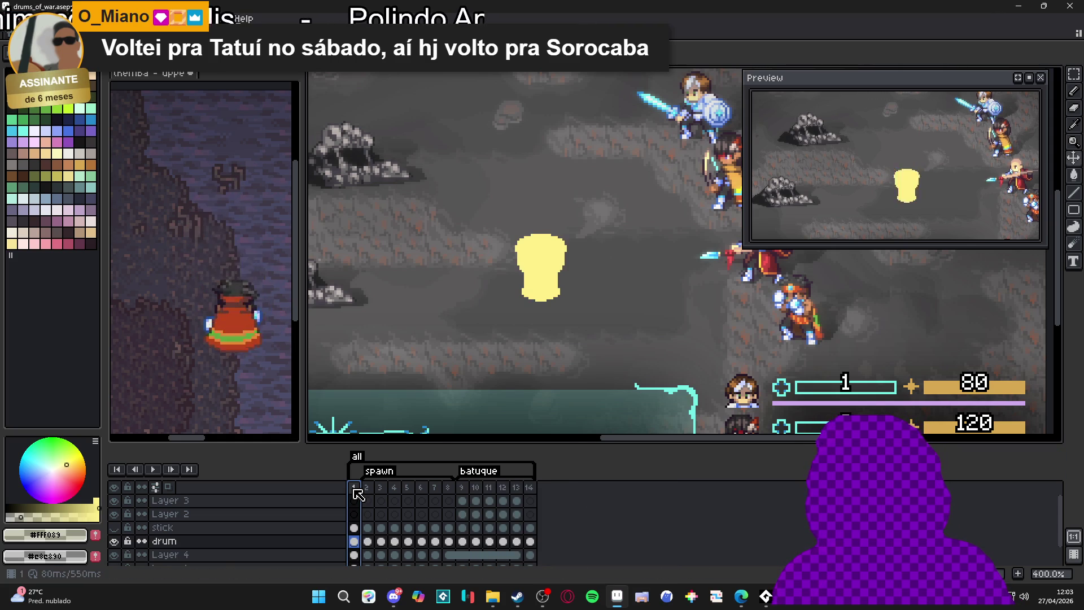
double_click(482, 472)
click(544, 393)
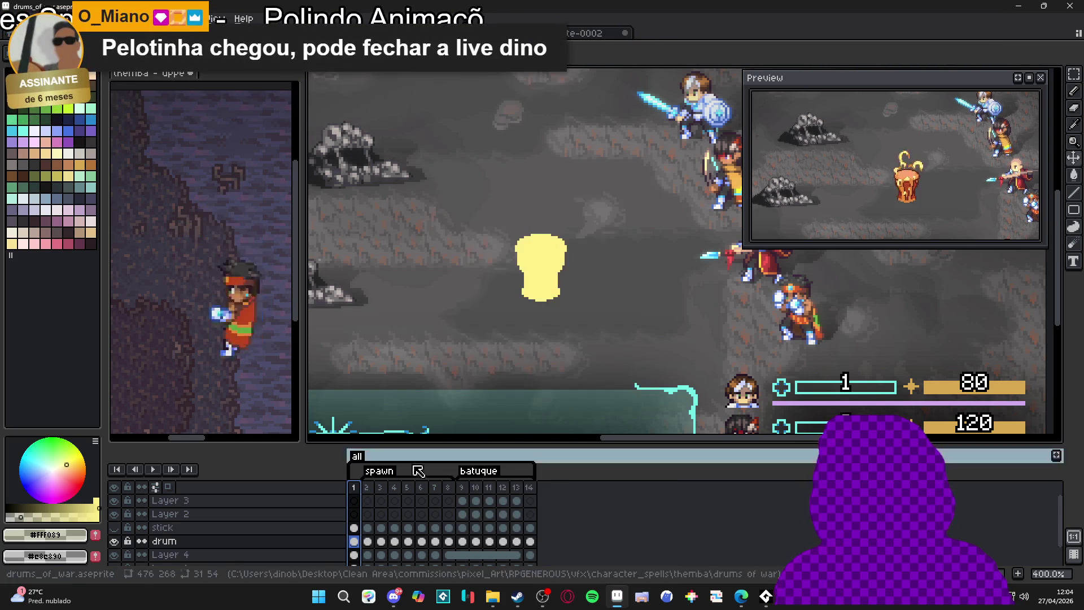
drag(389, 489, 408, 495)
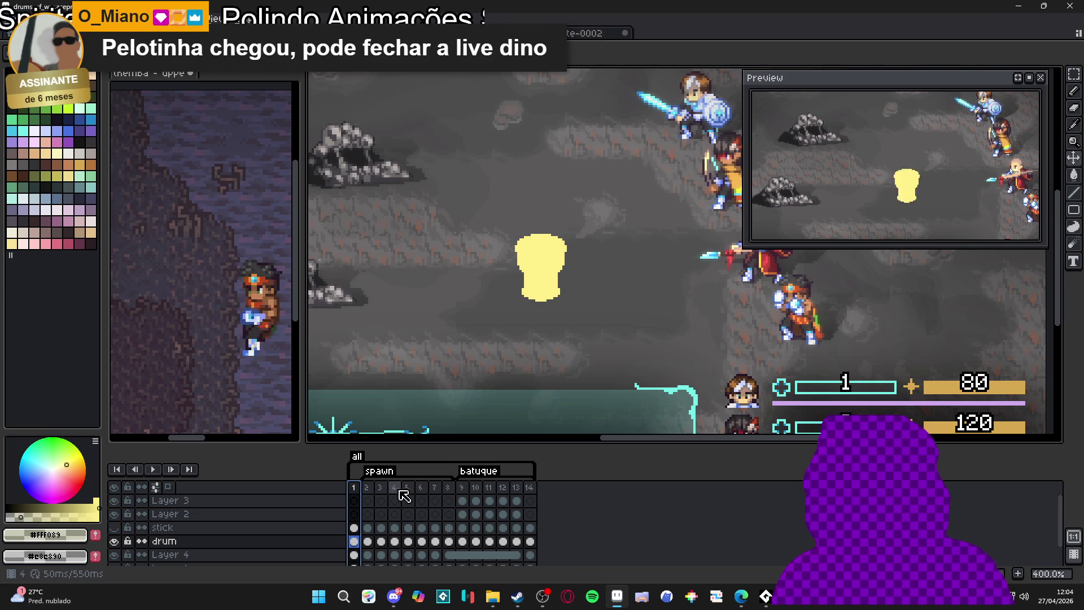
click(379, 489)
click(353, 489)
click(152, 469)
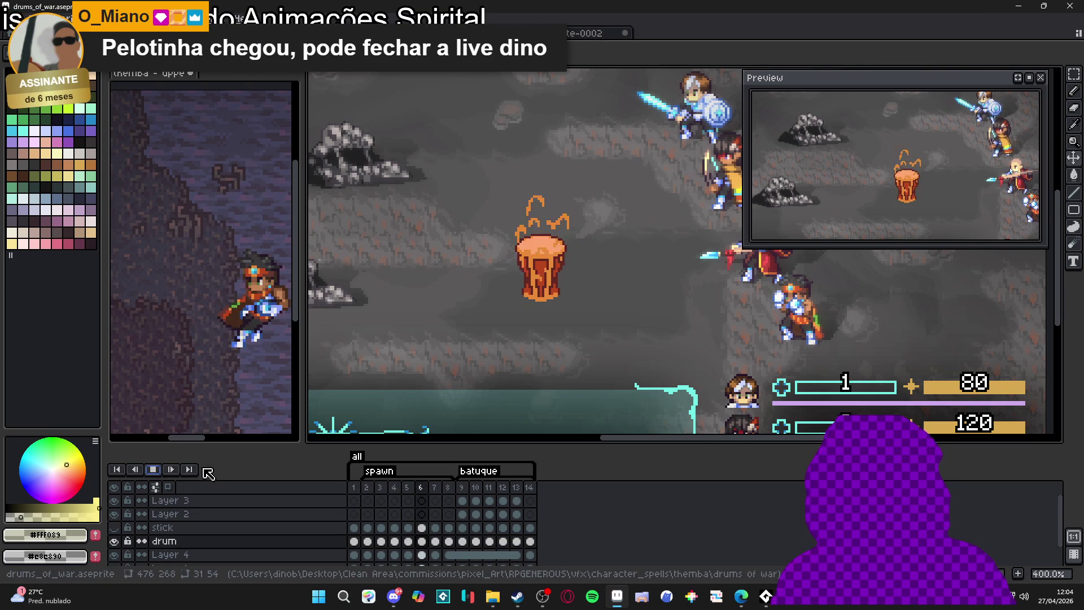
double_click(479, 470)
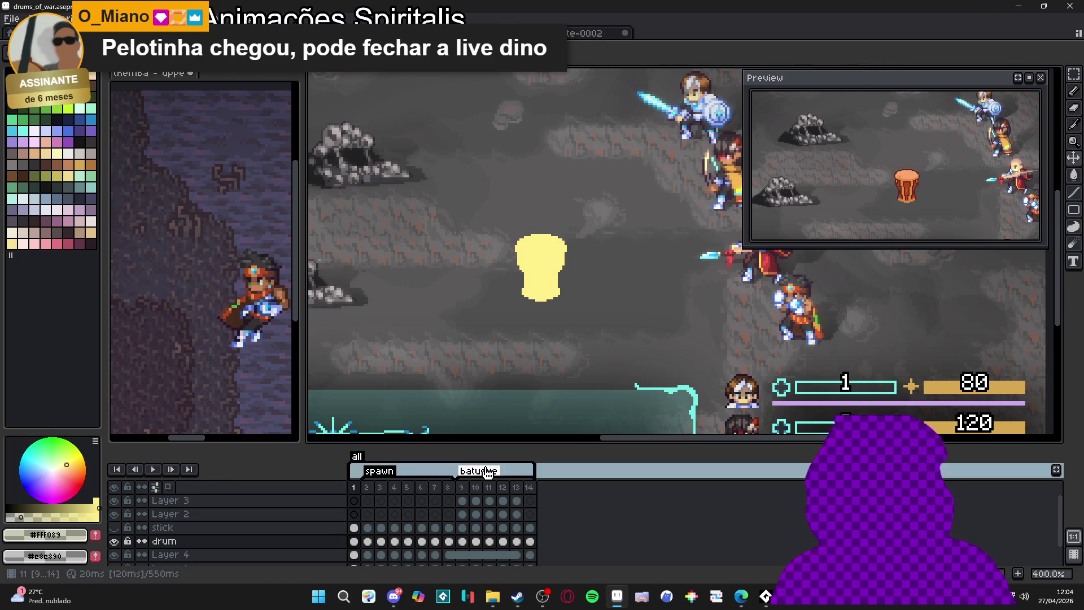
Set frames 9–14 to 30 ms and replay the animation from frame 1
click(634, 393)
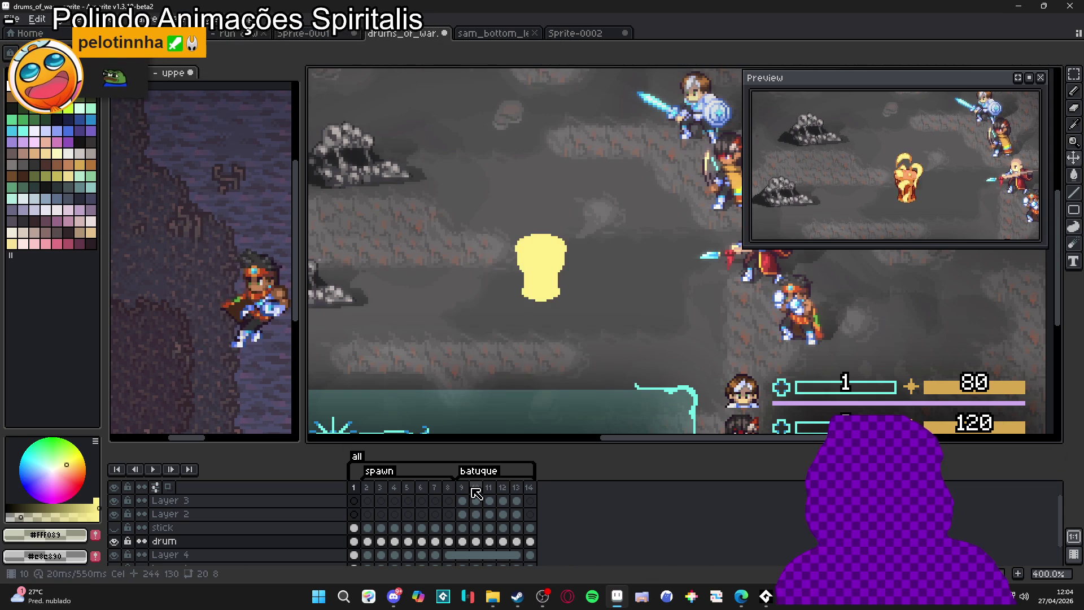
drag(459, 485, 545, 495)
key(p)
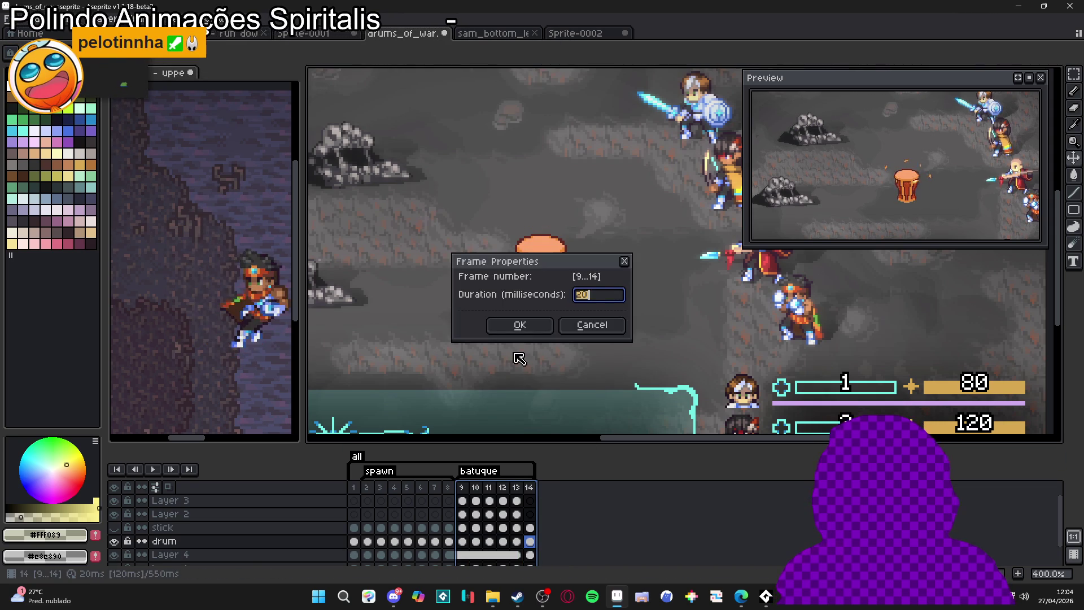
key(Return)
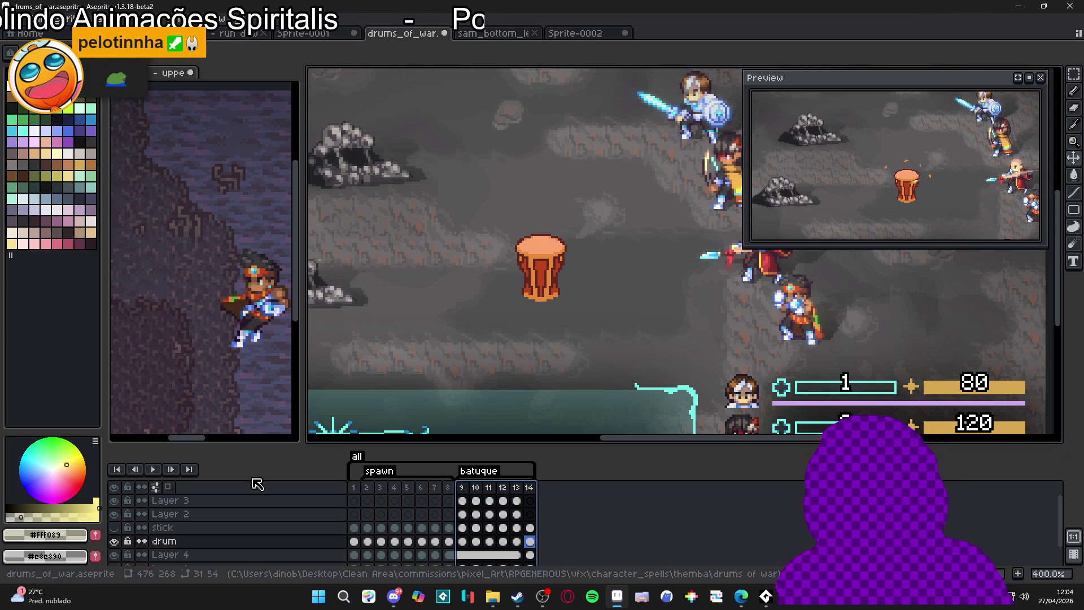
click(351, 487)
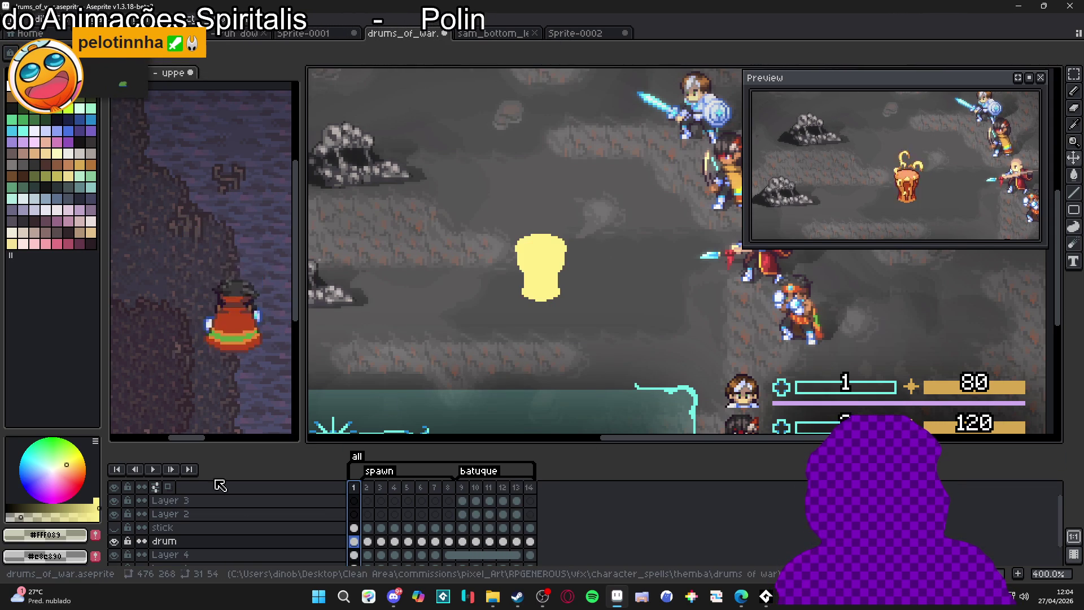
click(152, 469)
click(153, 470)
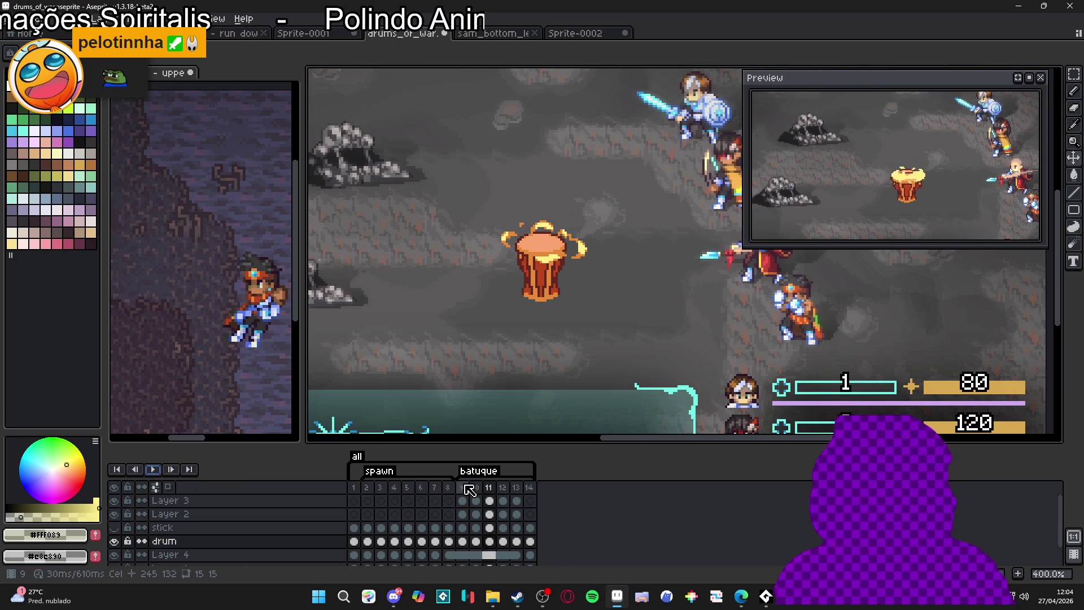
Change frames 9–14 to 50 ms each and replay the 730 ms loop
drag(465, 487, 530, 487)
double_click(531, 487)
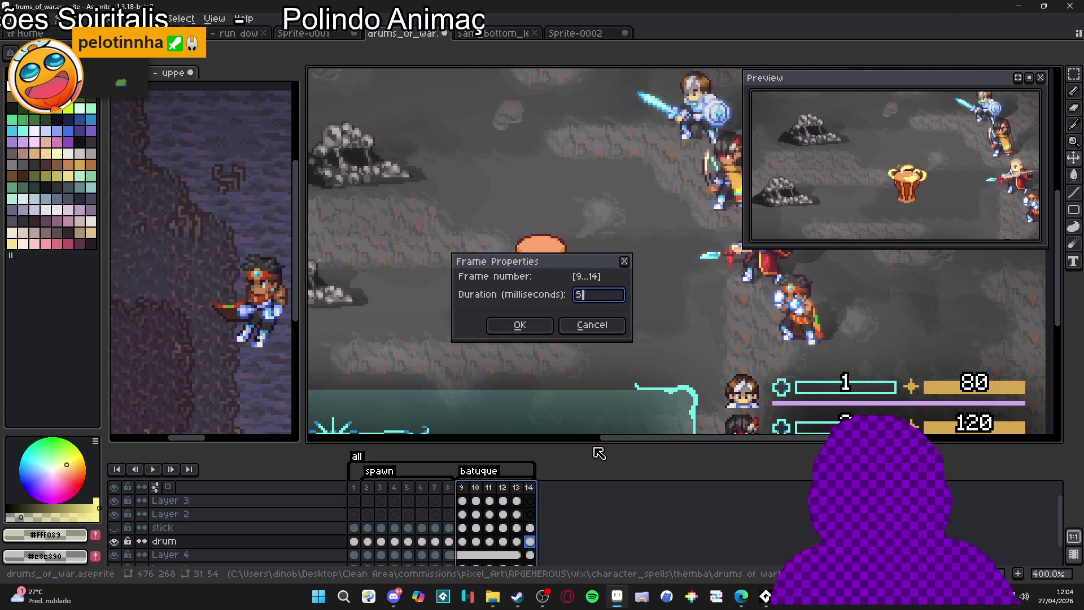
key(Return)
click(353, 487)
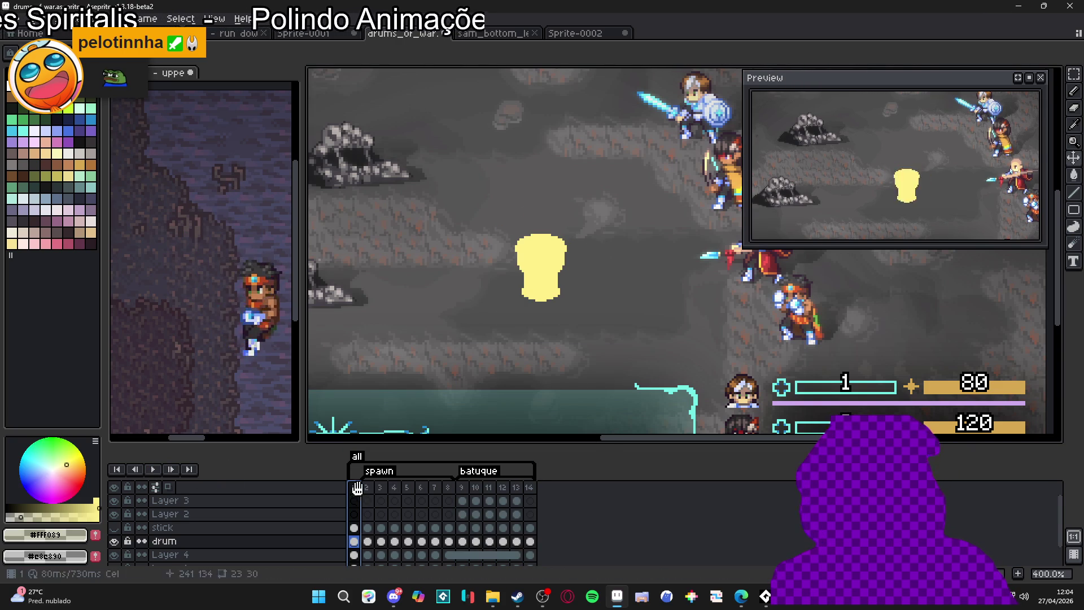
click(151, 469)
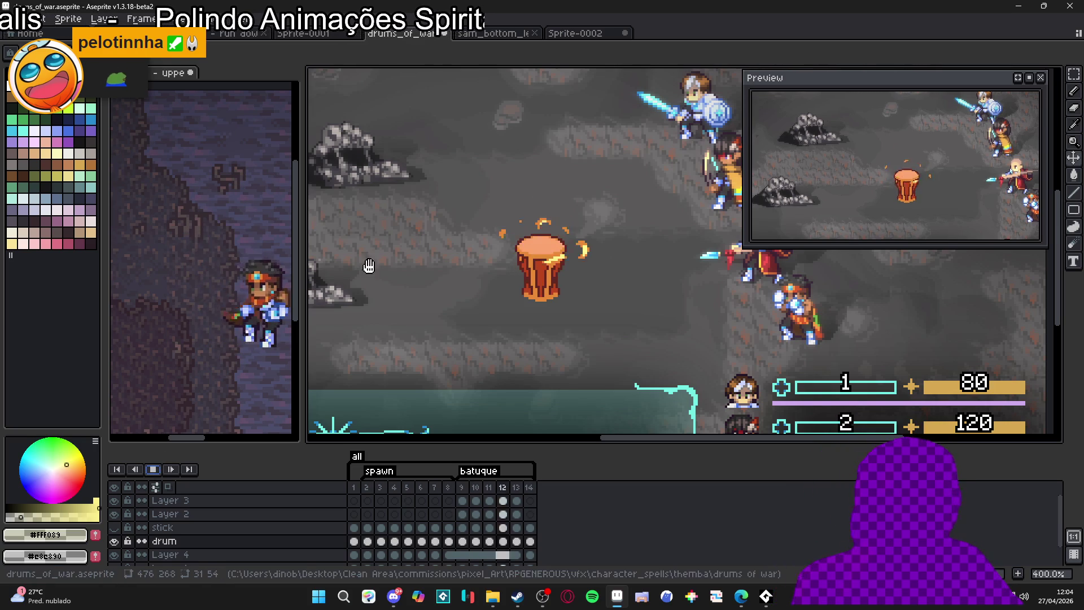
scroll(508, 316, down, 1)
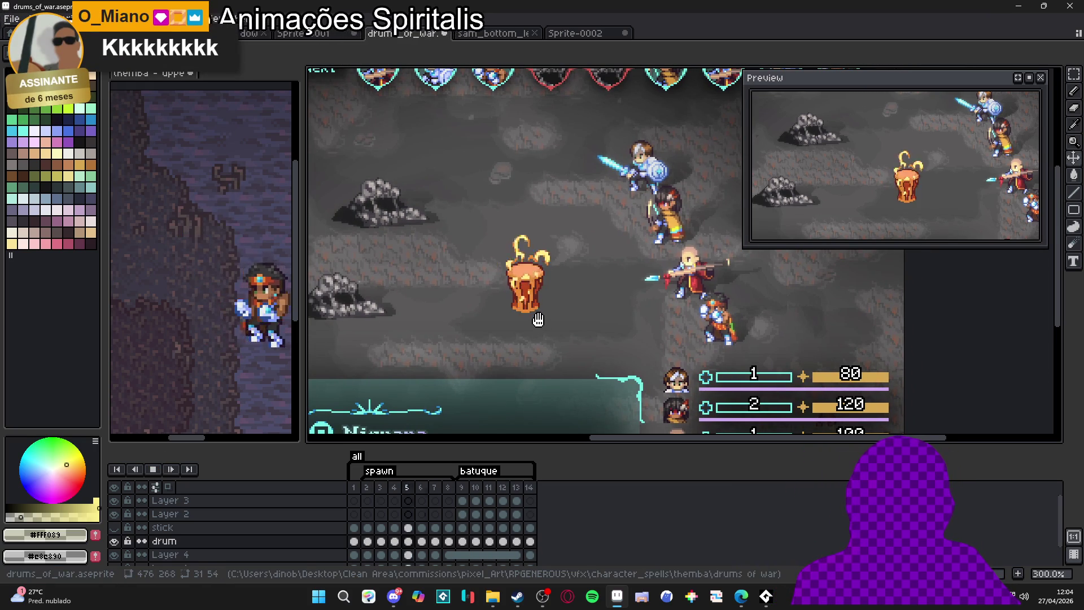
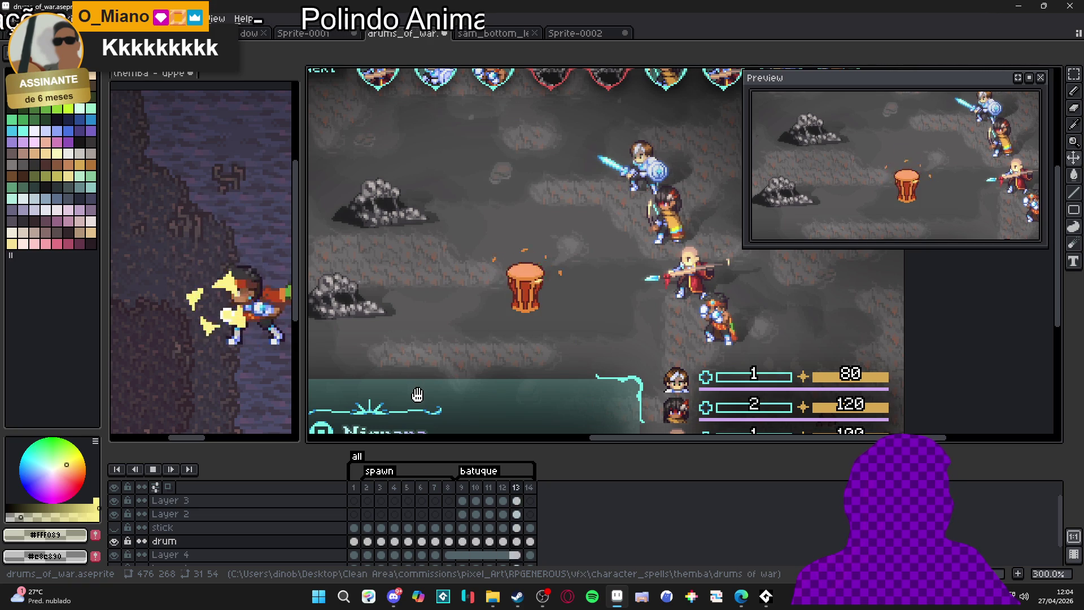
Step through frames 10 to 14, then replay the drum animation from the first frame
click(476, 494)
click(489, 489)
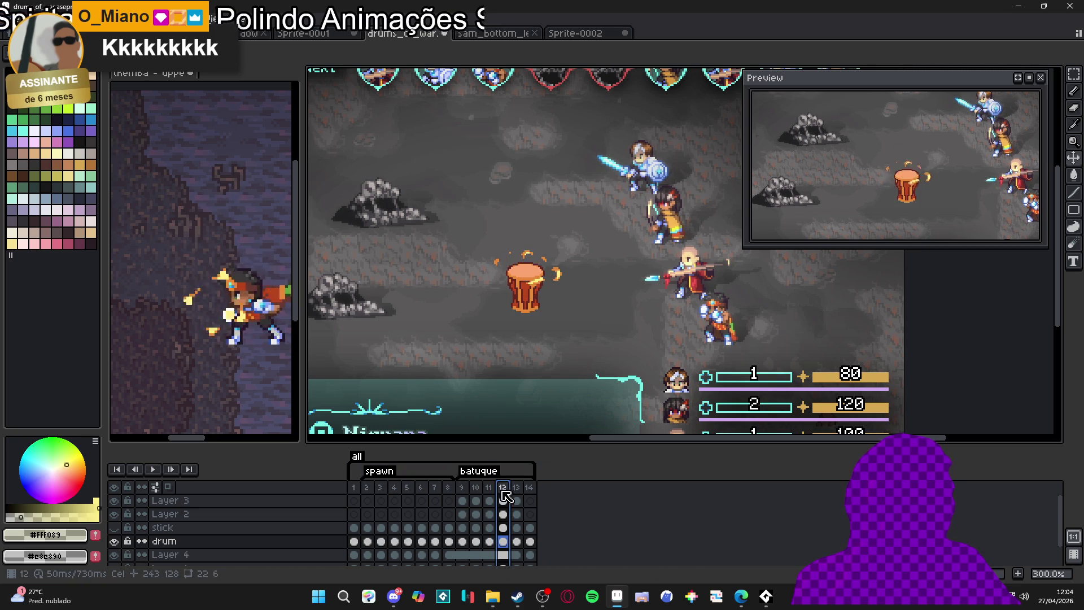
click(517, 493)
click(530, 490)
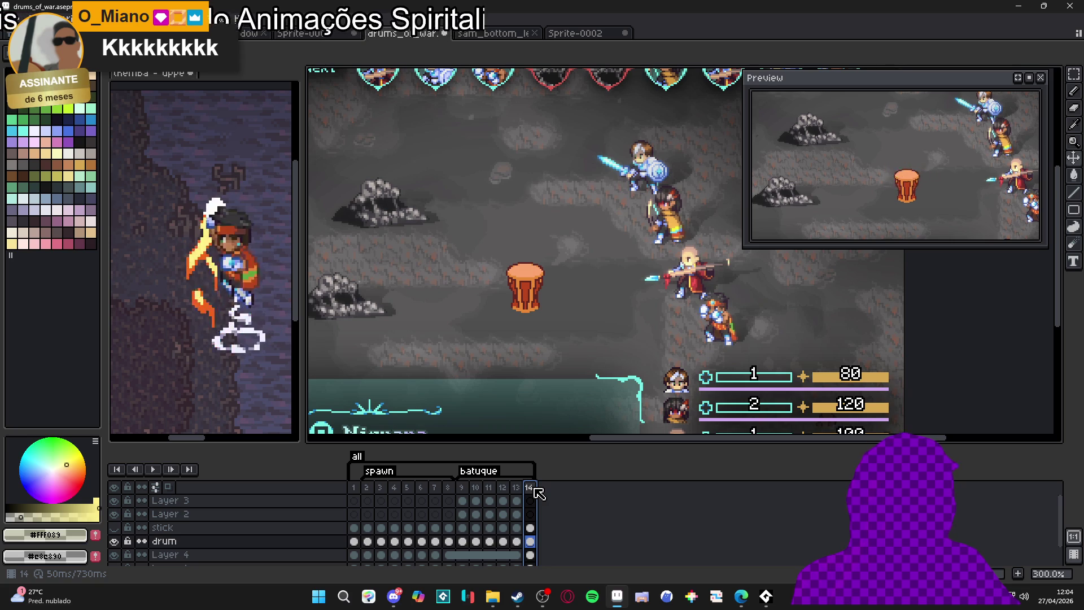
click(353, 483)
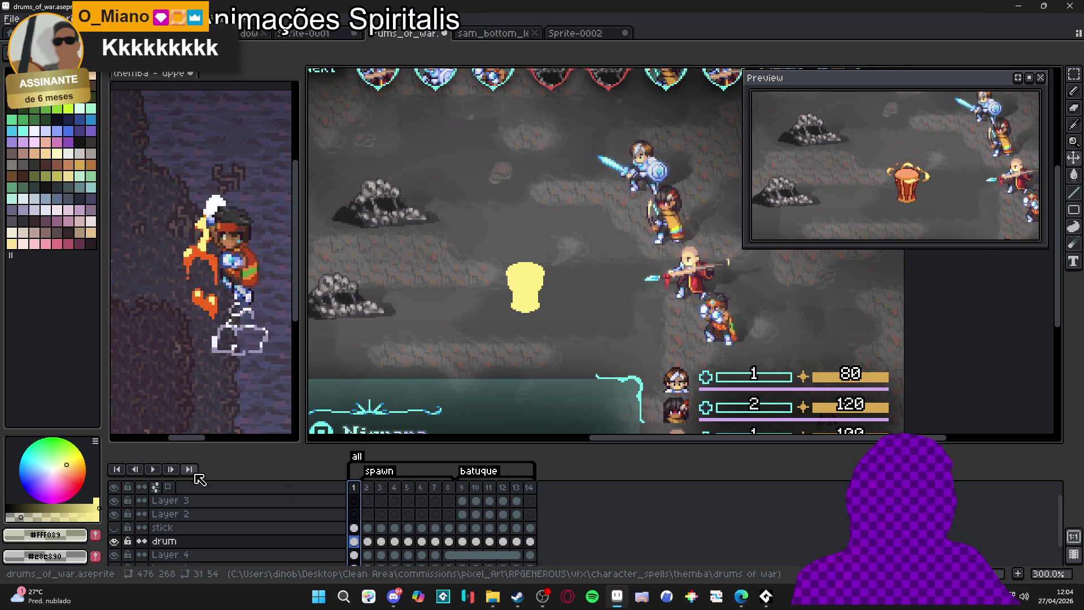
click(152, 469)
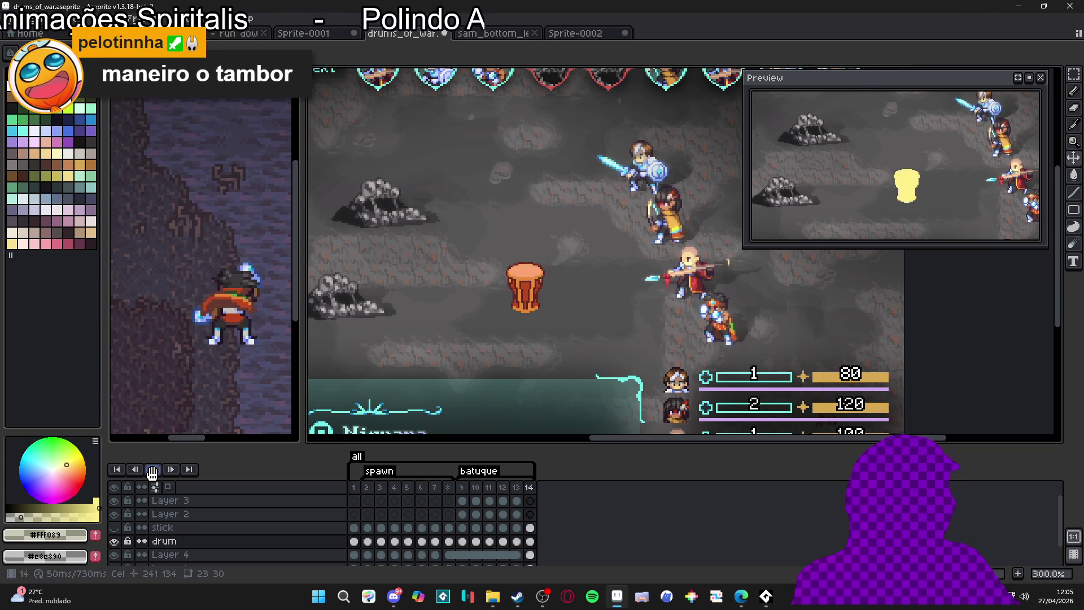
Set frame 8 to 100 ms and replay the animation from the start
click(450, 488)
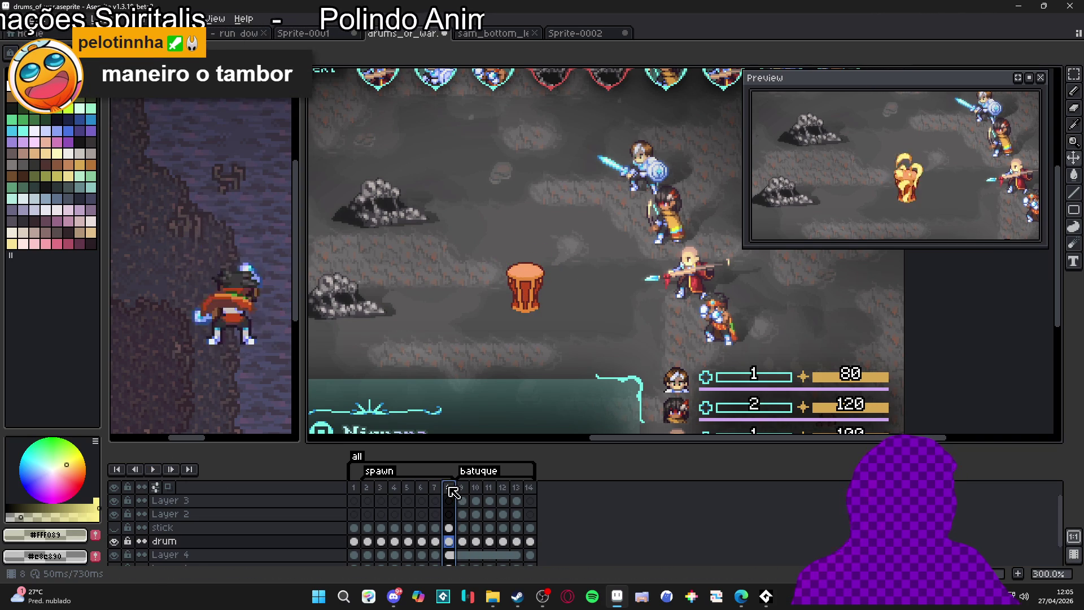
double_click(450, 487)
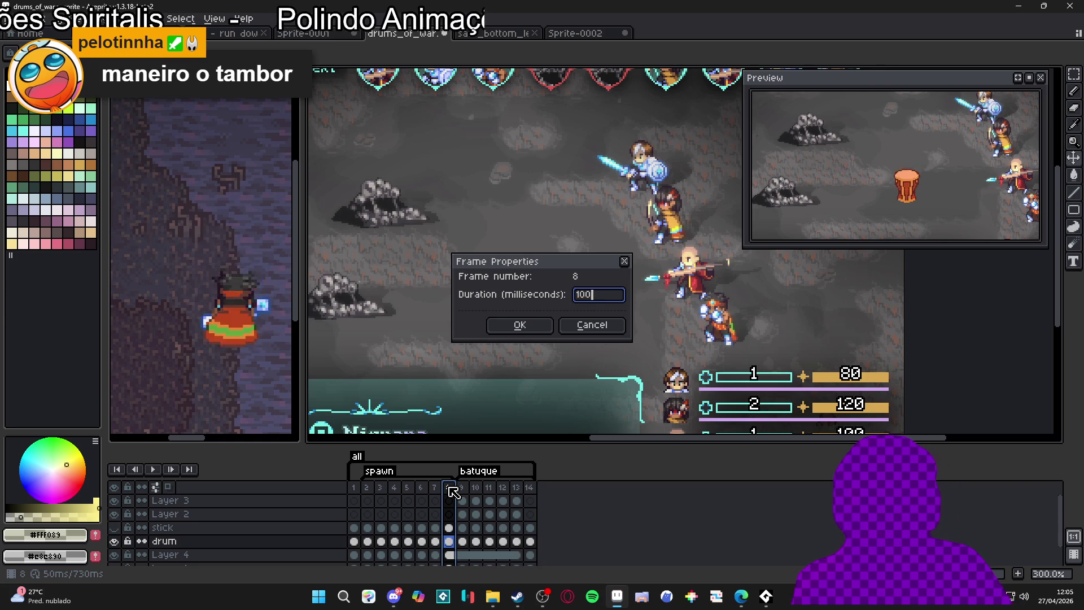
key(Return)
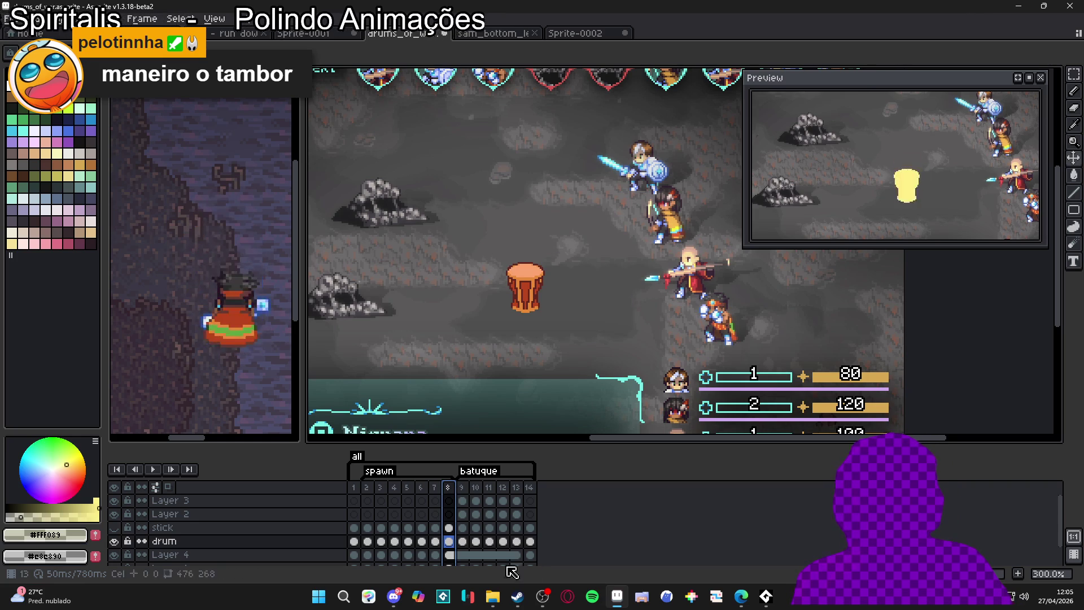
key(Home)
click(150, 471)
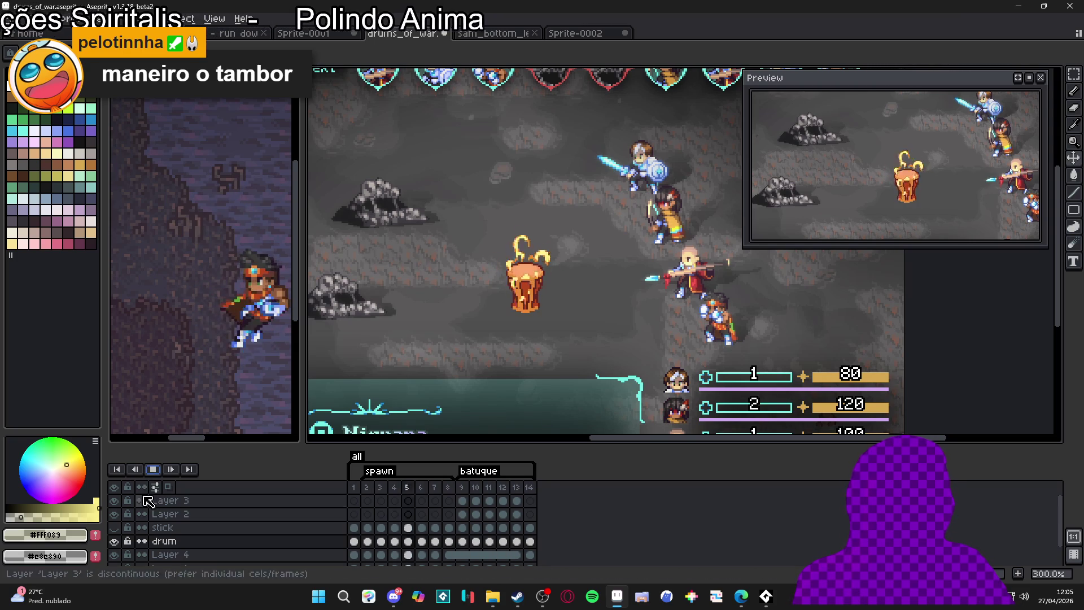
Give frames 2–8 an 80 ms duration, change it to 70 ms, and play the animation
drag(366, 487, 449, 496)
key(p)
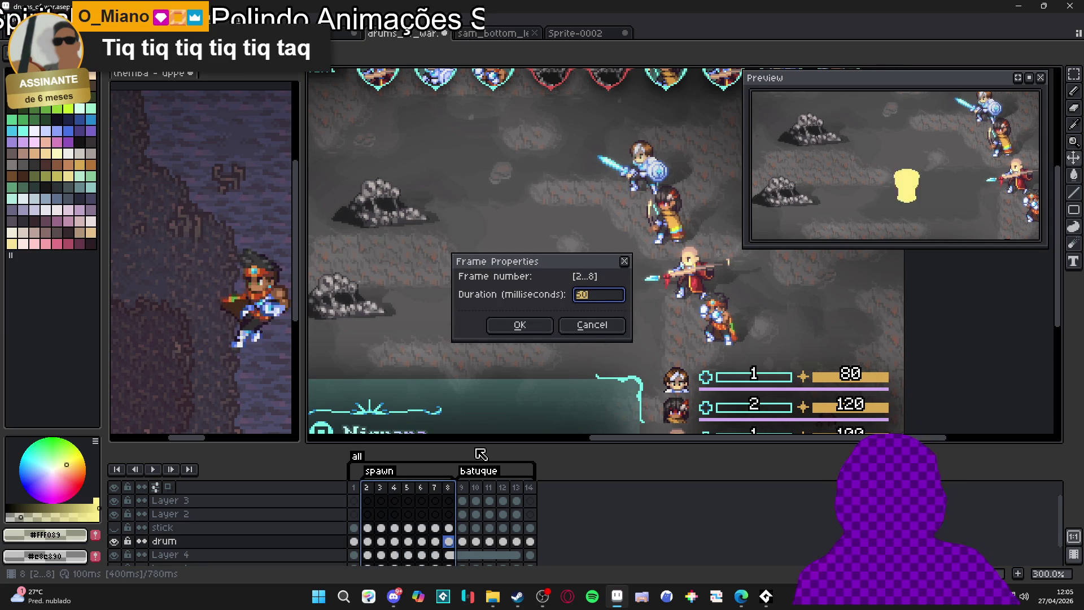
key(Return)
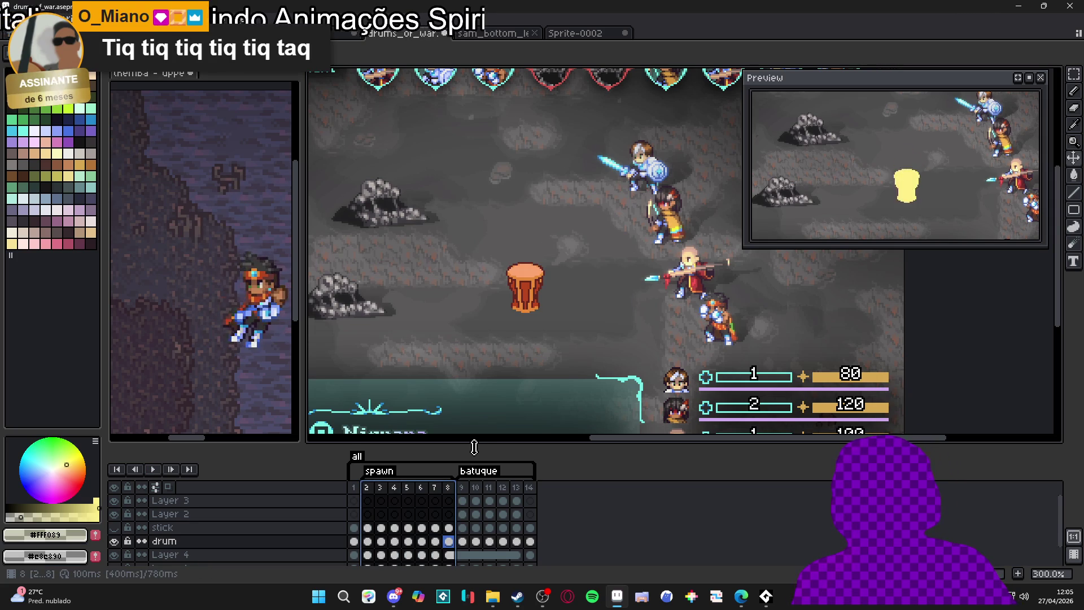
key(p)
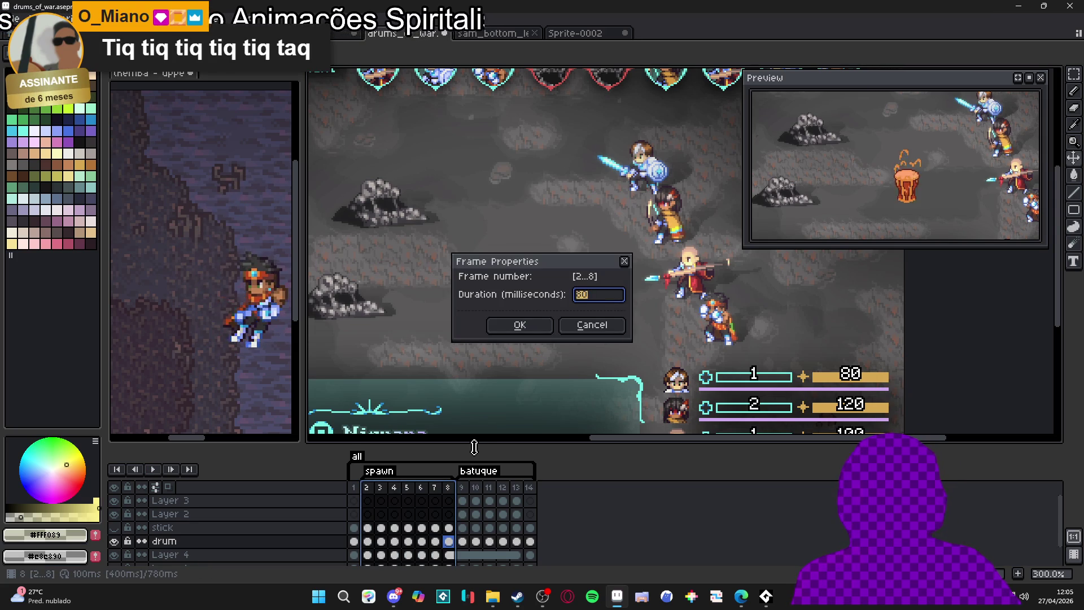
key(Return)
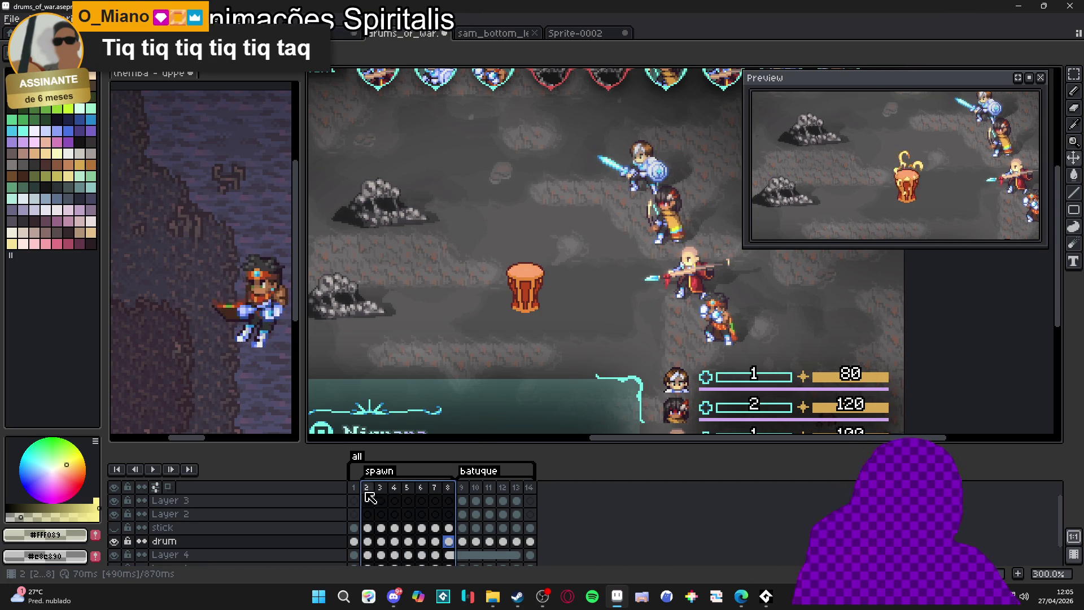
key(Return)
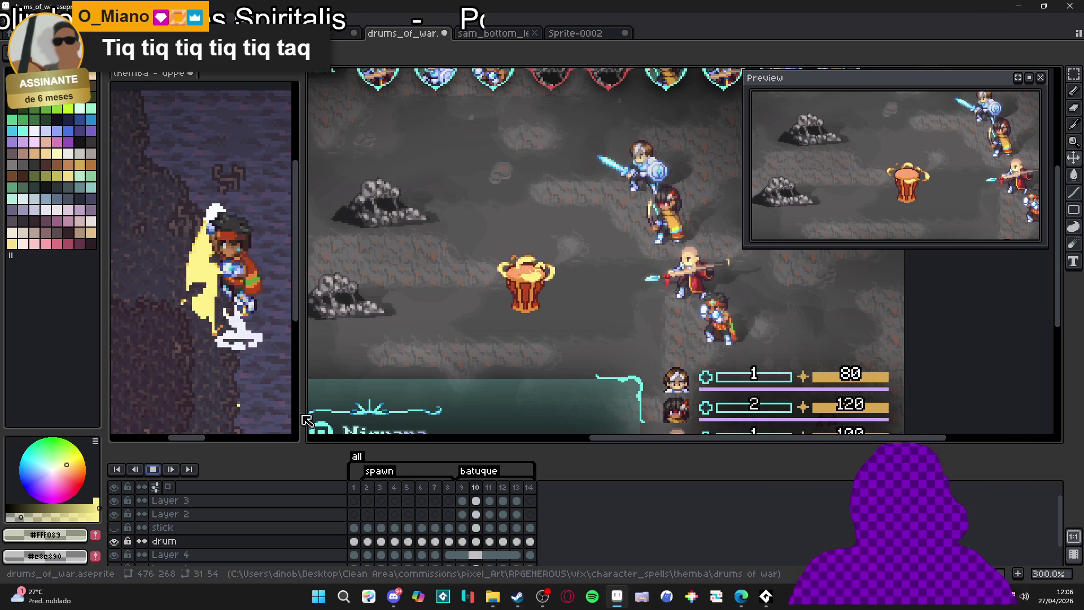
scroll(464, 351, down, 2)
scroll(479, 346, up, 2)
scroll(479, 346, down, 2)
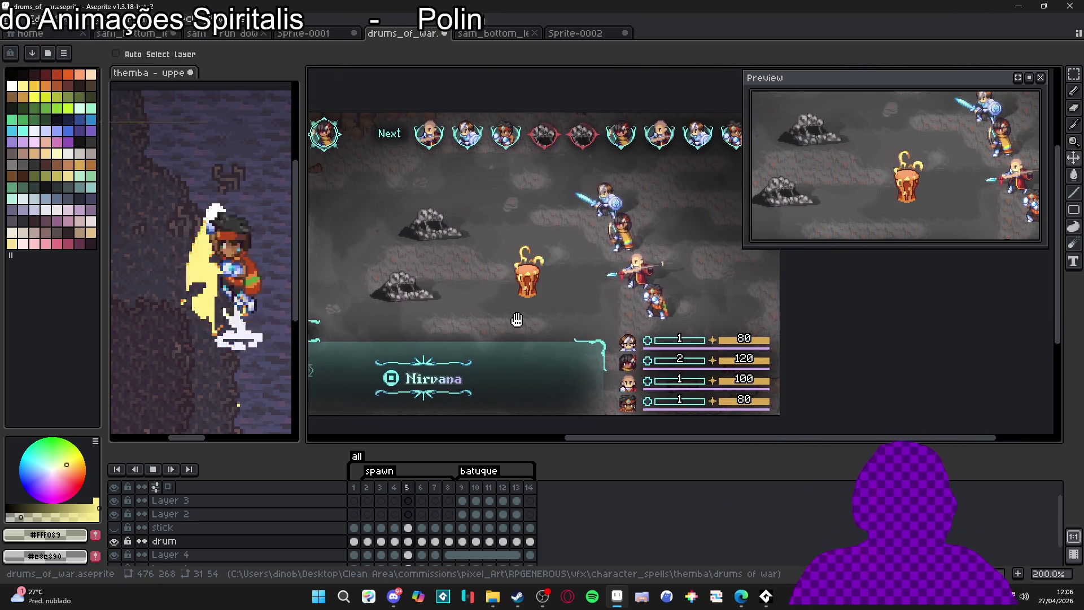
scroll(518, 319, down, 1)
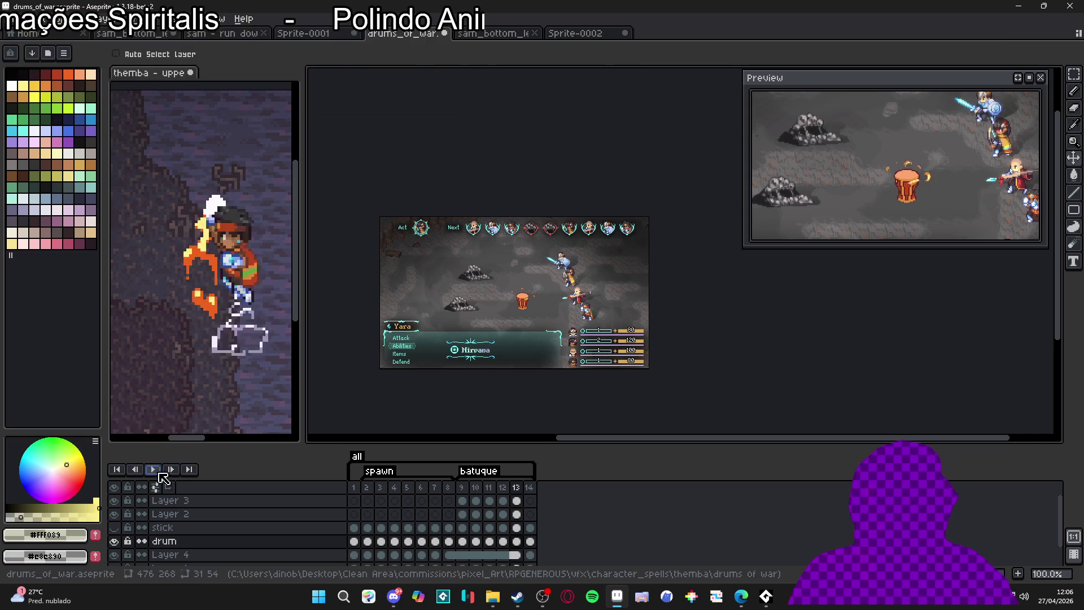
key(ctrl+alt+c)
Try a 140×156 crop around the drum, shift it sideways, then undo back to full size
drag(650, 323, 553, 321)
mouse_move(522, 218)
mouse_down()
mouse_move(520, 268)
mouse_move(531, 249)
mouse_up()
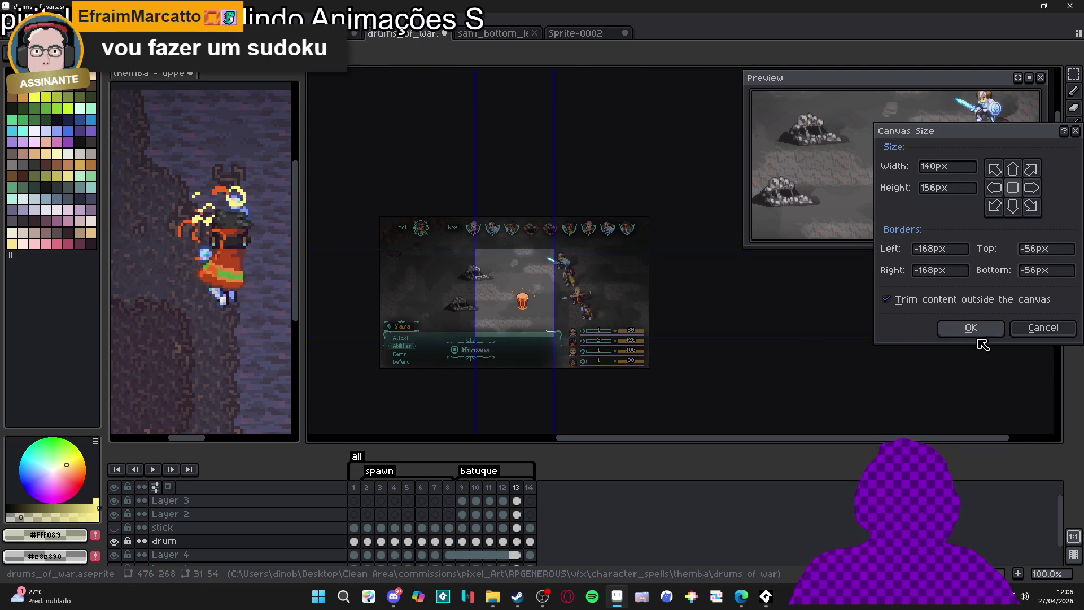
click(967, 329)
scroll(605, 341, up, 2)
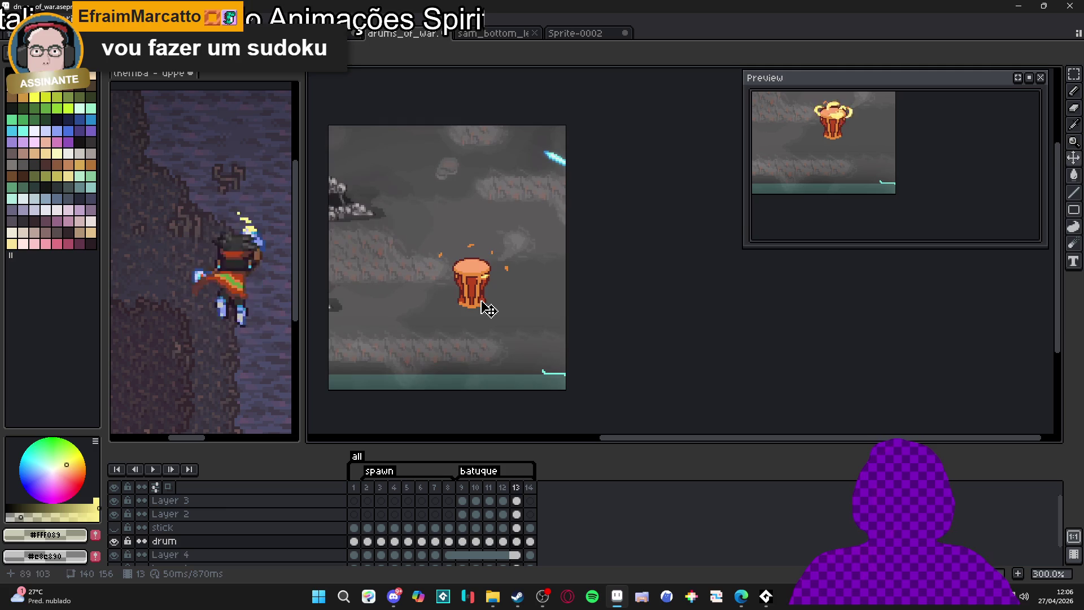
key(ctrl+alt+c)
drag(515, 333, 542, 334)
click(966, 330)
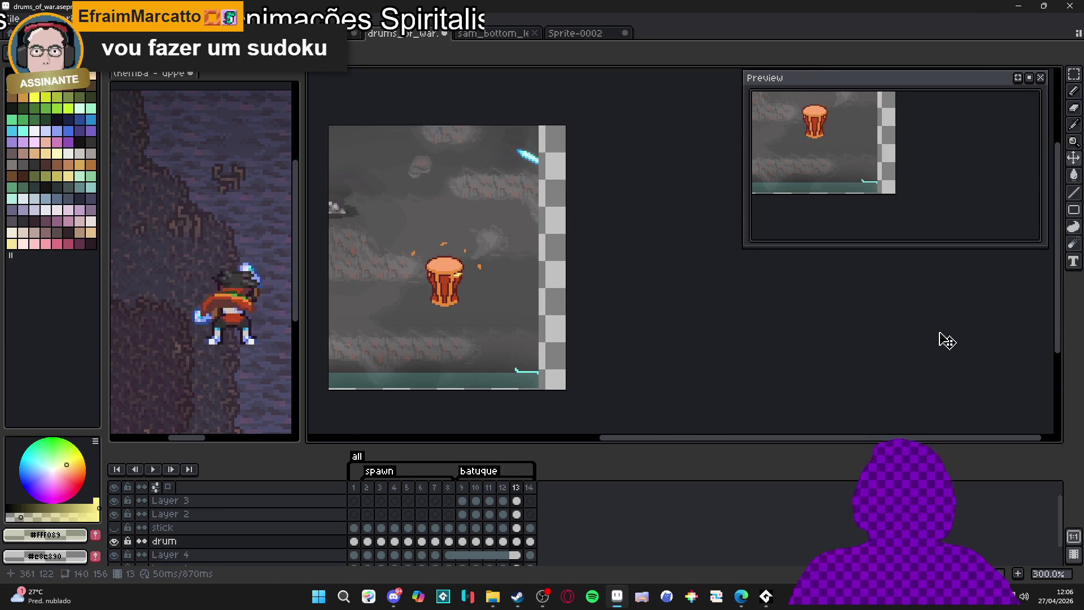
key(ctrl+z)
key(ctrl+z)
scroll(517, 282, down, 1)
Crop the canvas to 118×128 px around the drum and play the cropped animation
key(ctrl+alt+c)
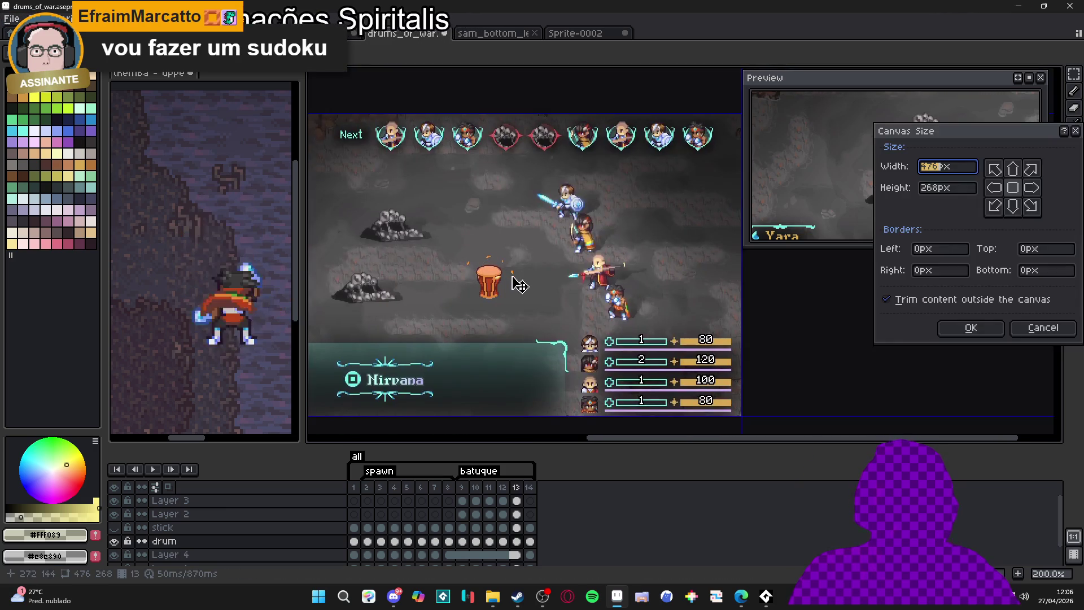
mouse_move(747, 331)
mouse_down()
mouse_move(522, 323)
mouse_move(531, 318)
mouse_up()
drag(514, 117, 500, 193)
drag(522, 241, 525, 280)
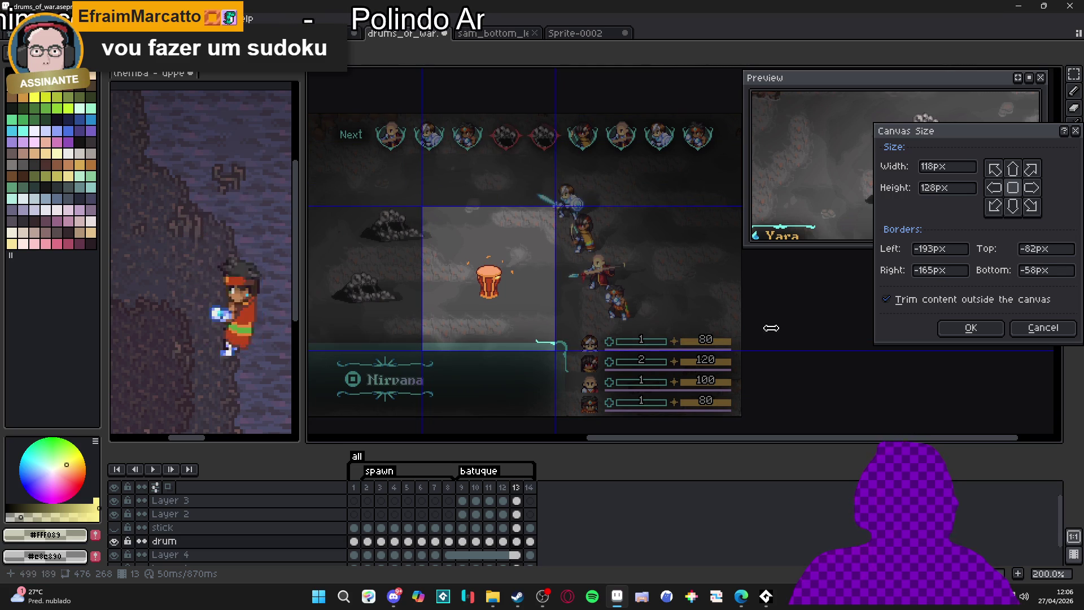
click(960, 328)
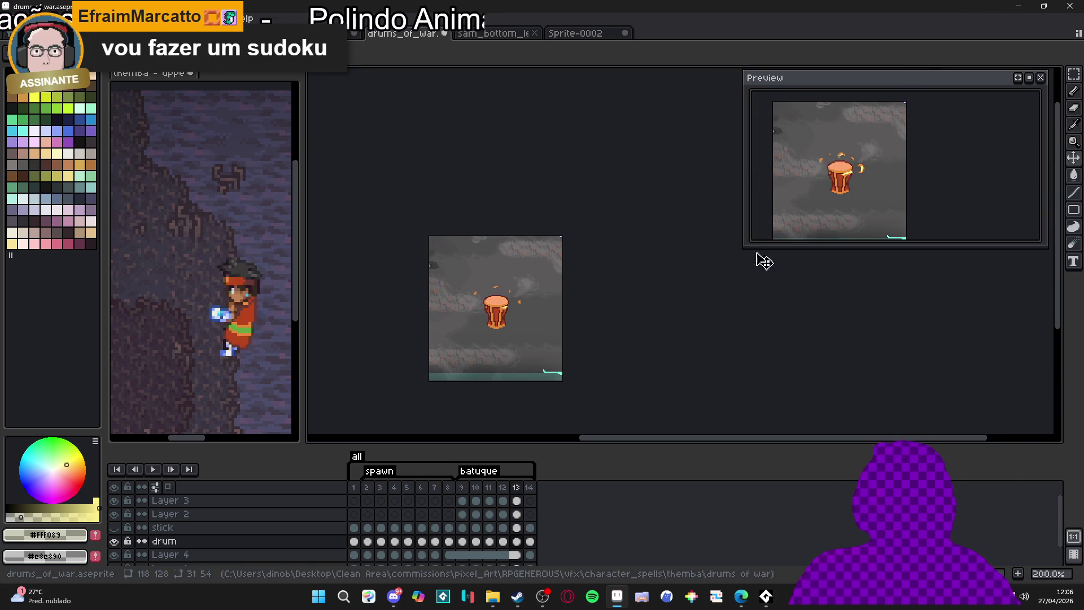
click(353, 487)
click(152, 469)
scroll(434, 332, up, 1)
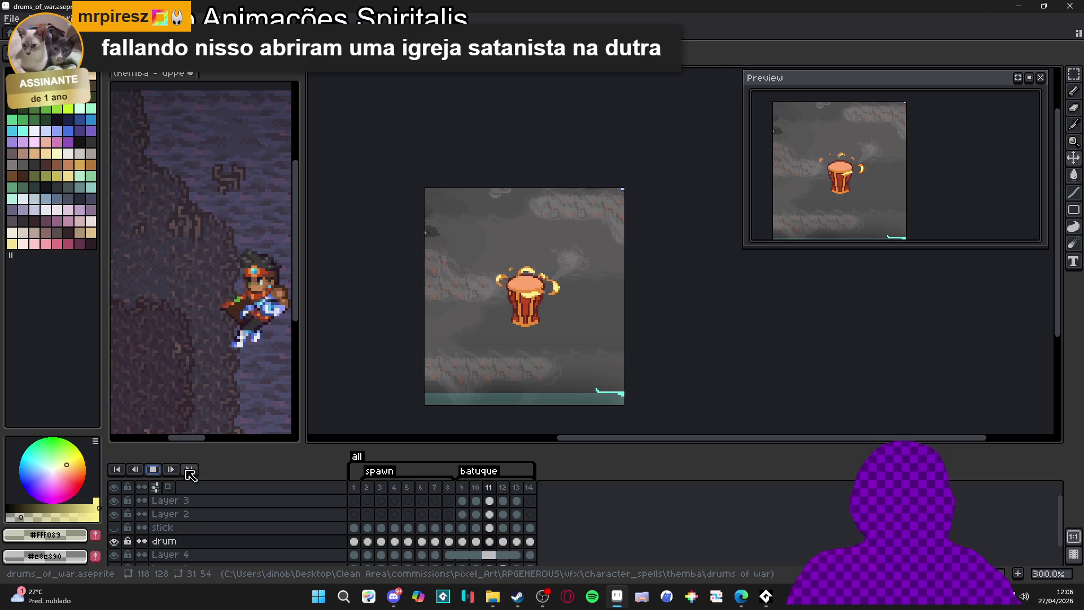
Stop playback and bring up the Export File settings for drums_of_war.gif
click(145, 468)
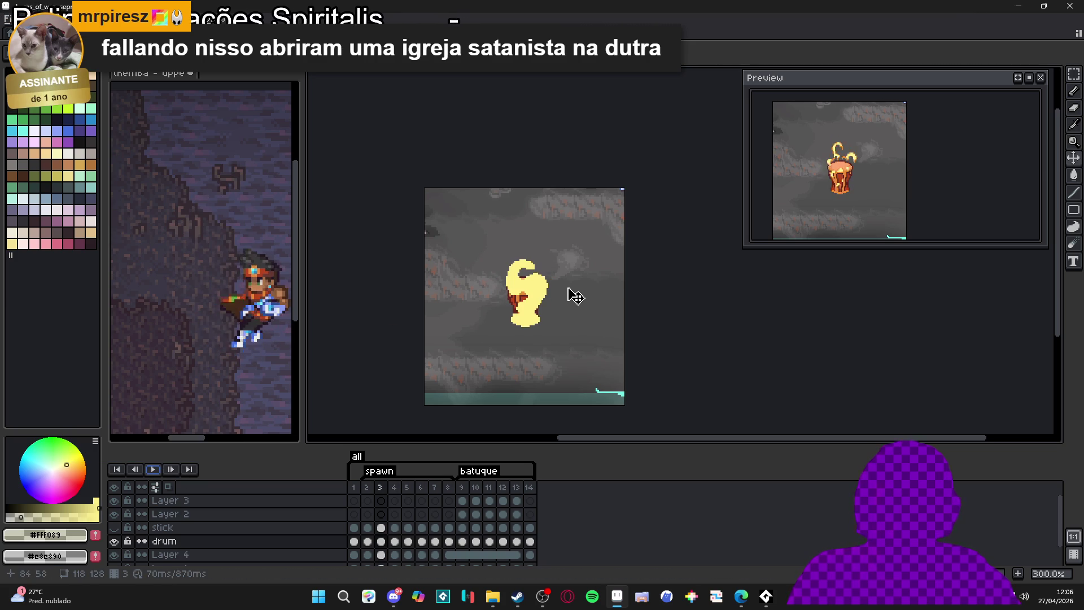
key(ctrl+alt+shift+s)
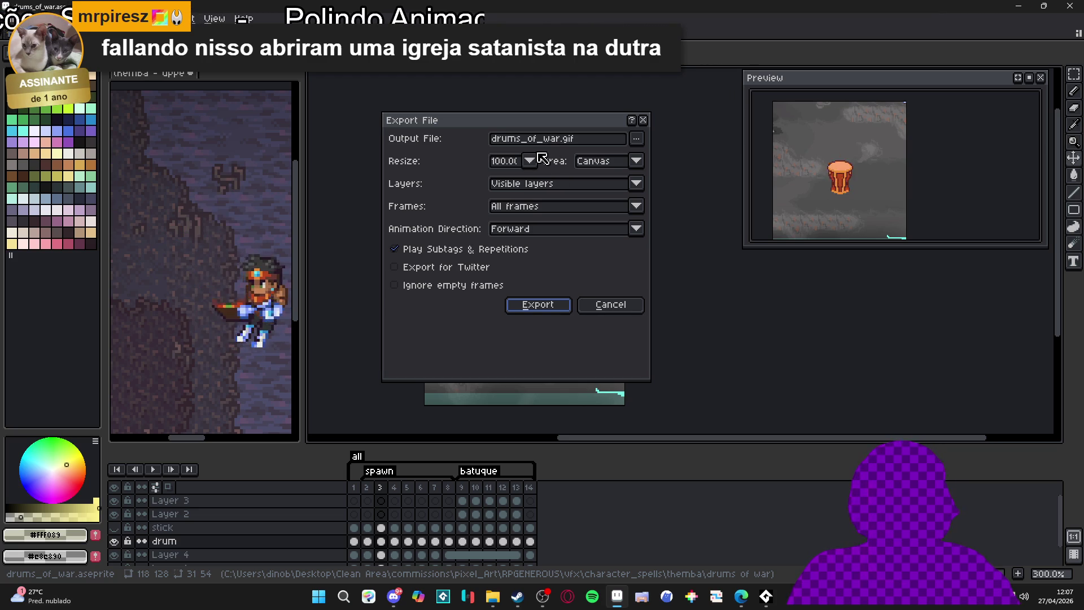
Export drums_of_war.gif resized to 400%, then switch to File Explorer
click(530, 162)
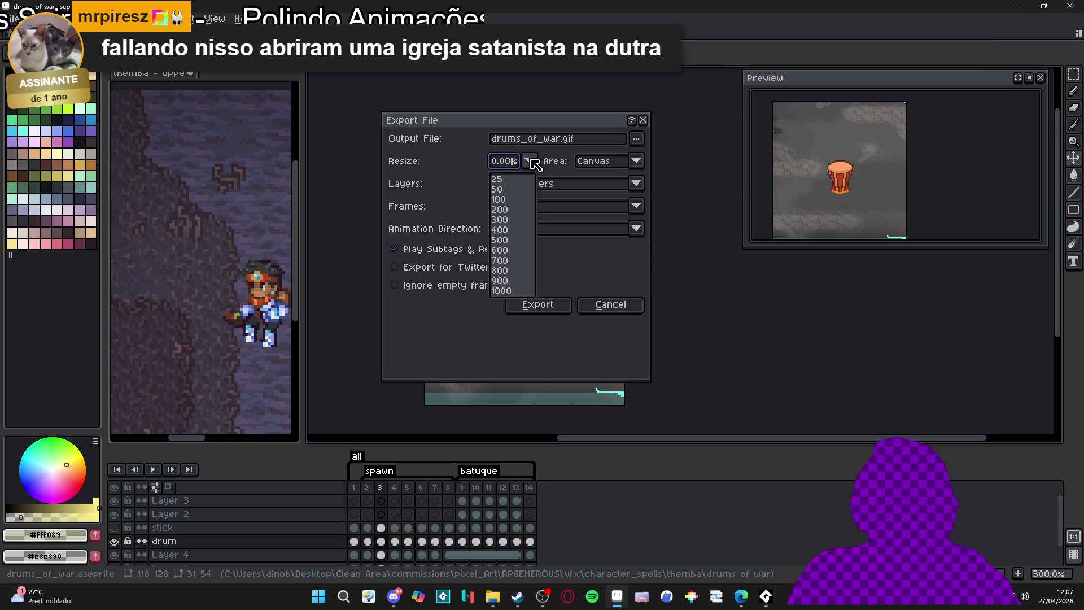
click(516, 232)
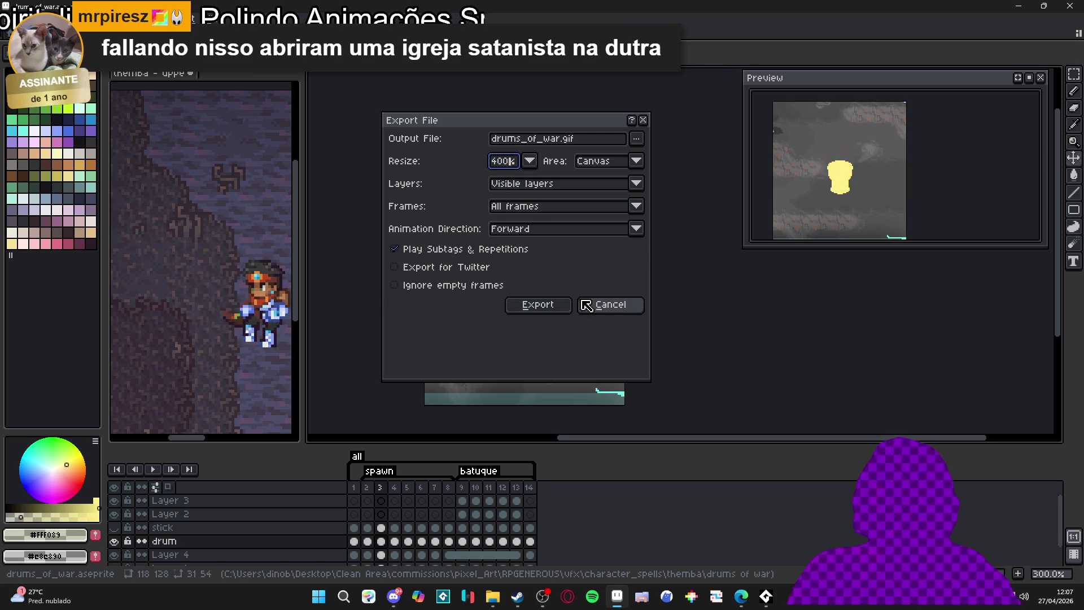
click(540, 308)
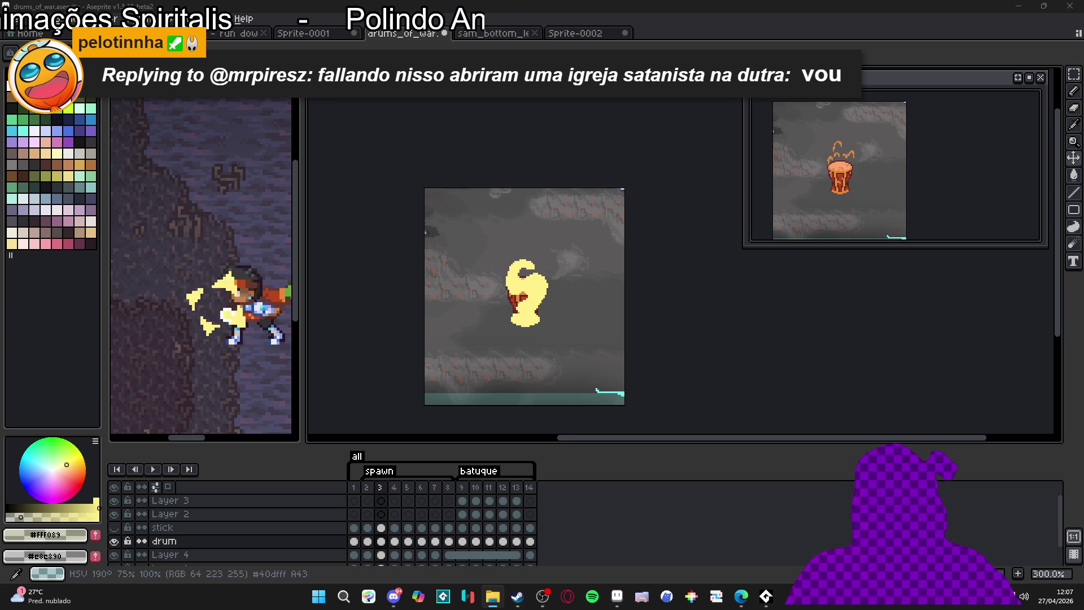
key(alt+Tab)
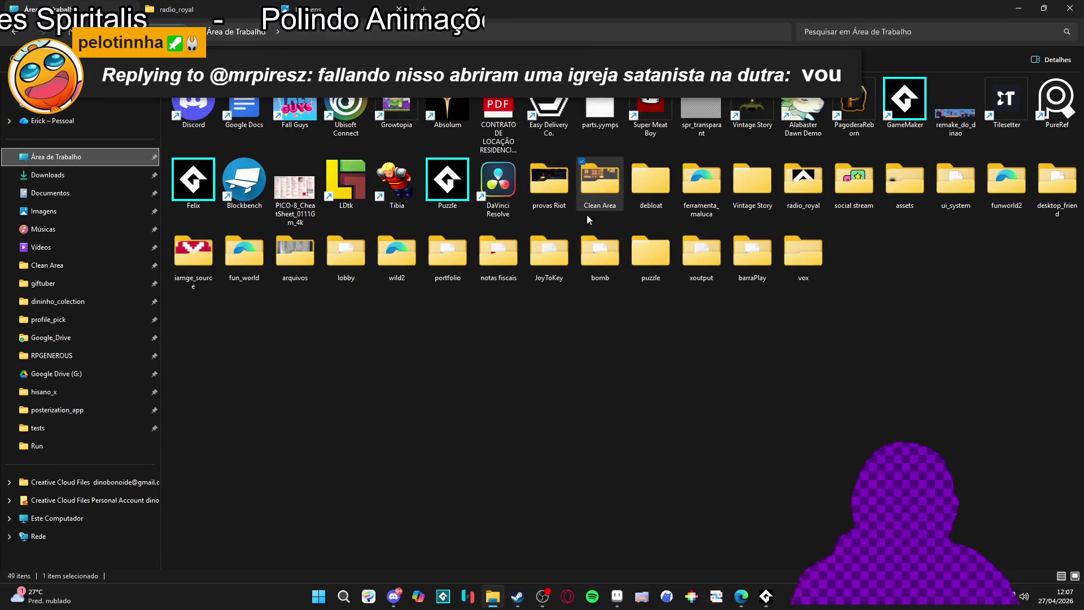
Browse RPGENEROUS's characters and Main Animation Deliveries folders, then return up to RPGENEROUS
click(15, 356)
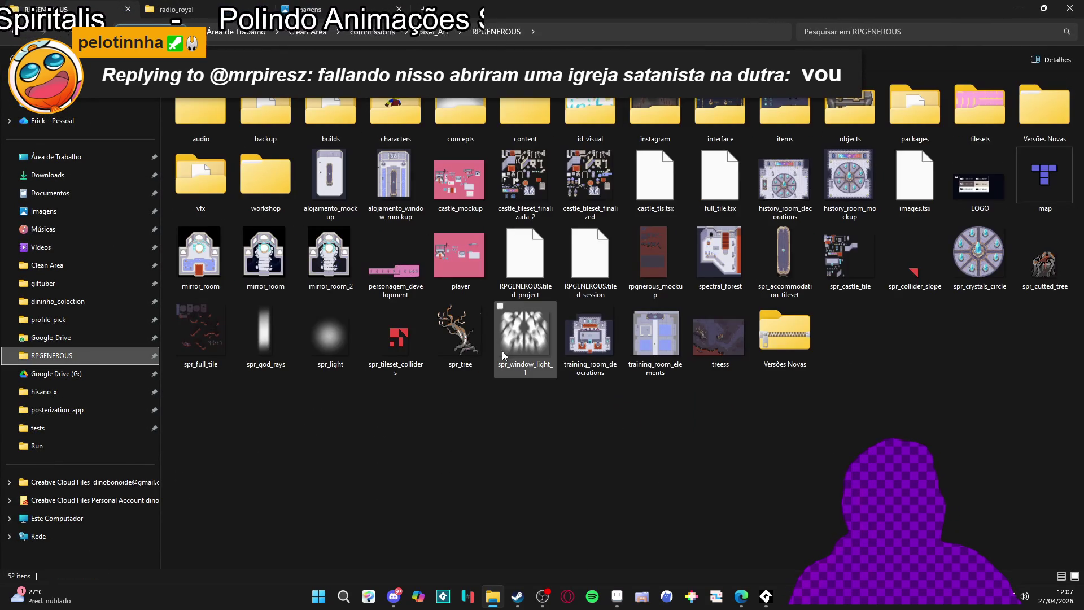
double_click(420, 119)
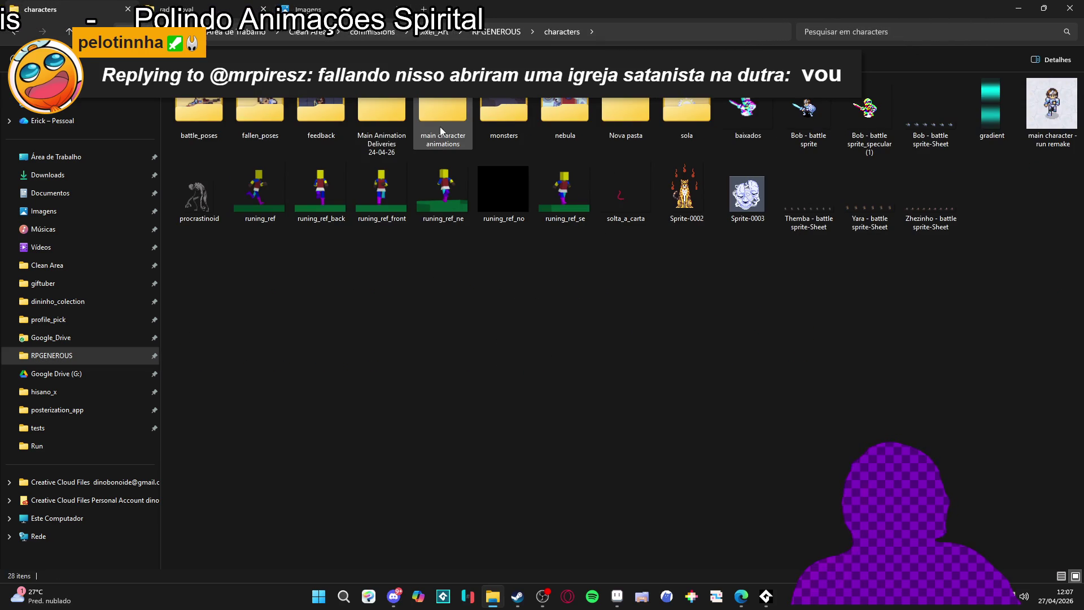
click(377, 120)
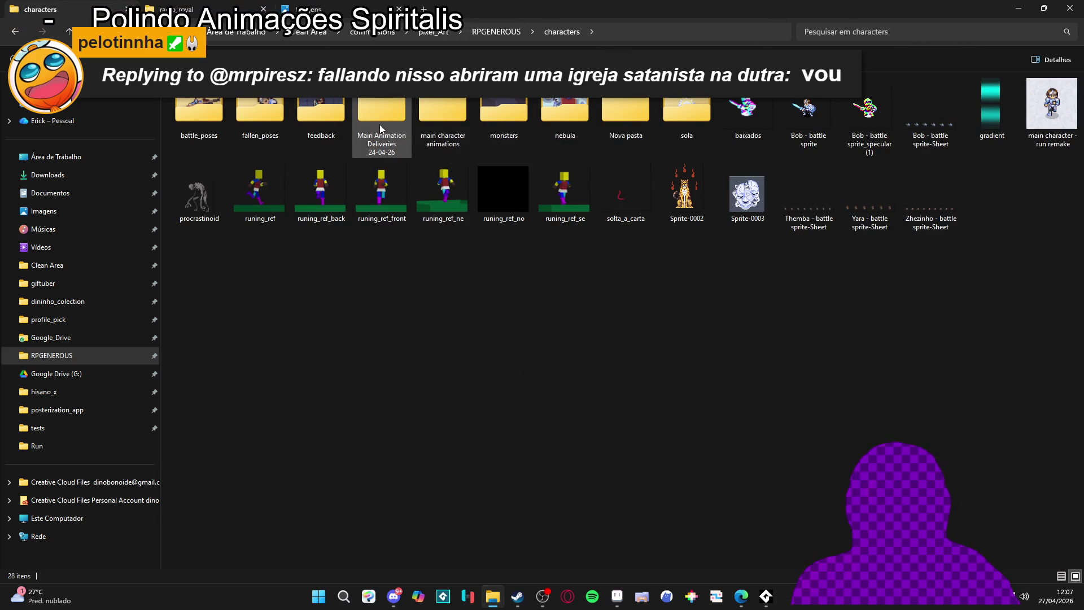
double_click(457, 115)
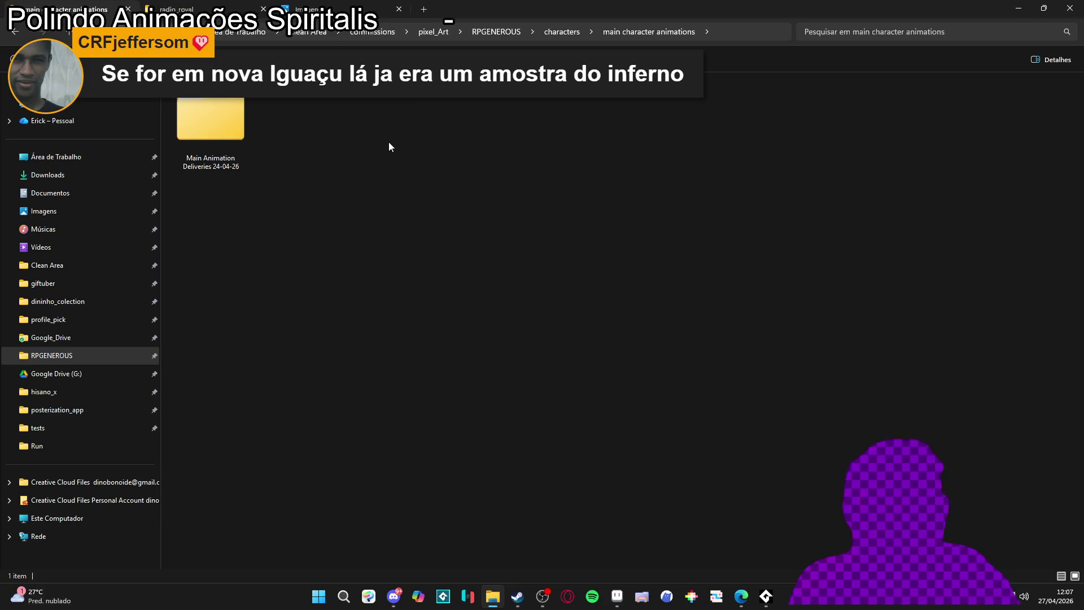
double_click(214, 127)
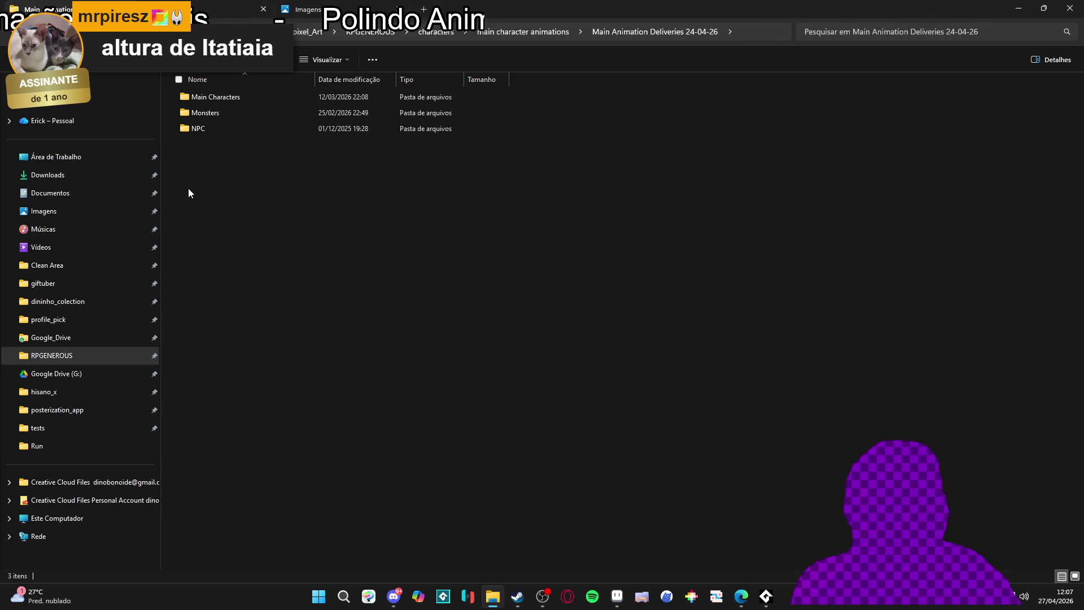
double_click(243, 101)
key(alt+Up)
key(alt+Up)
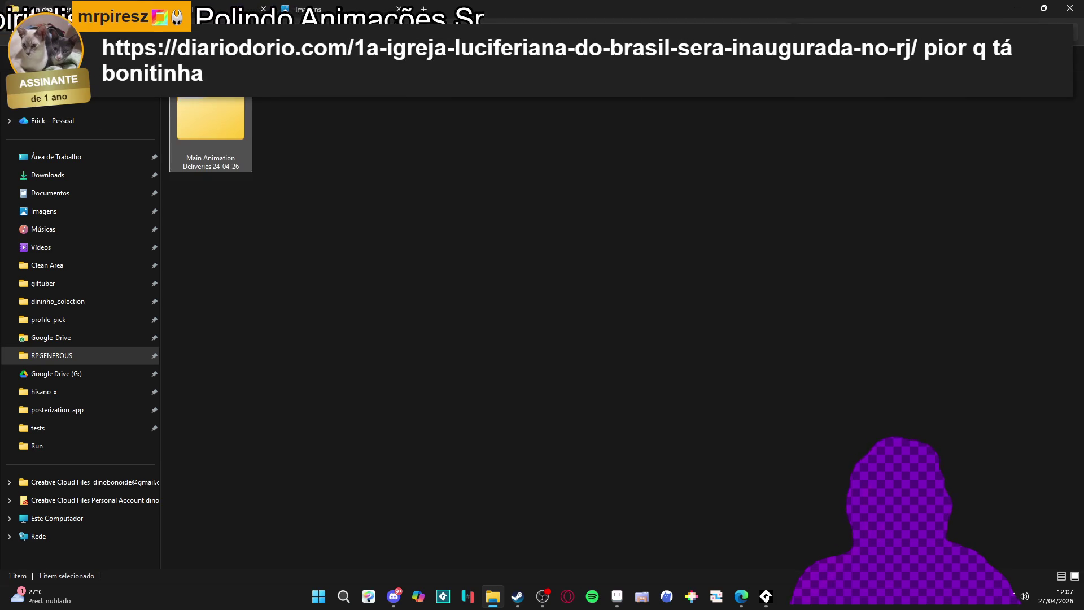
key(alt+Up)
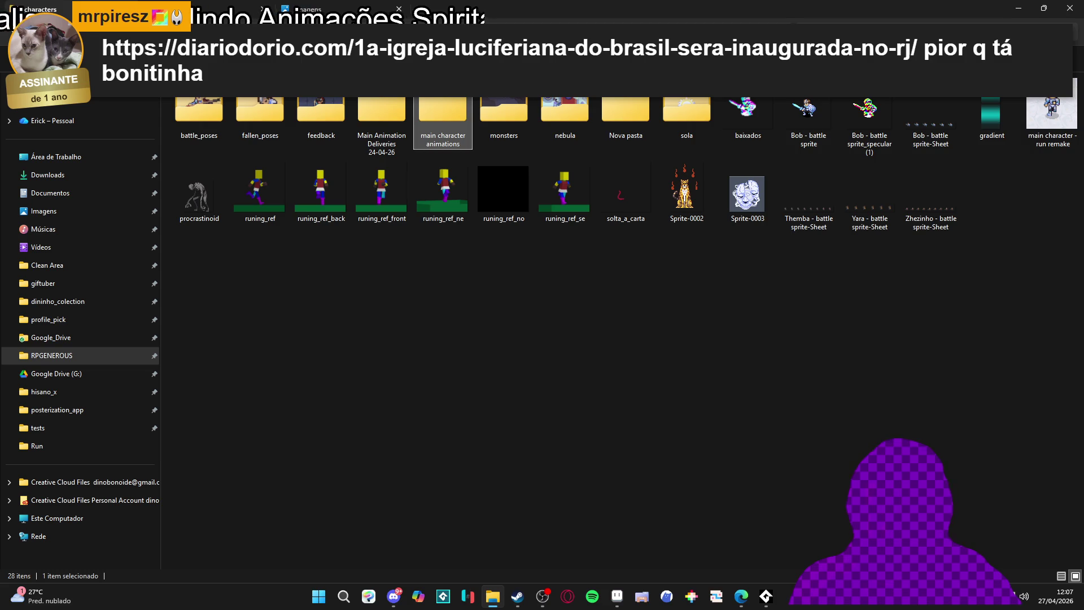
key(alt+Up)
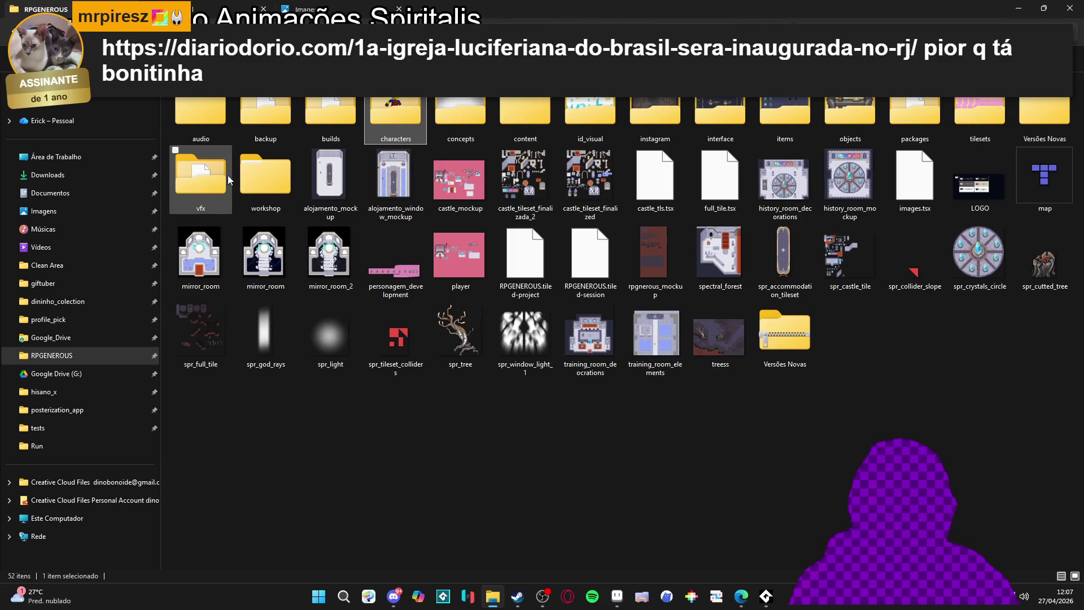
Open vfx > character_spells > themba > drums of war and preview the drum GIF
double_click(219, 173)
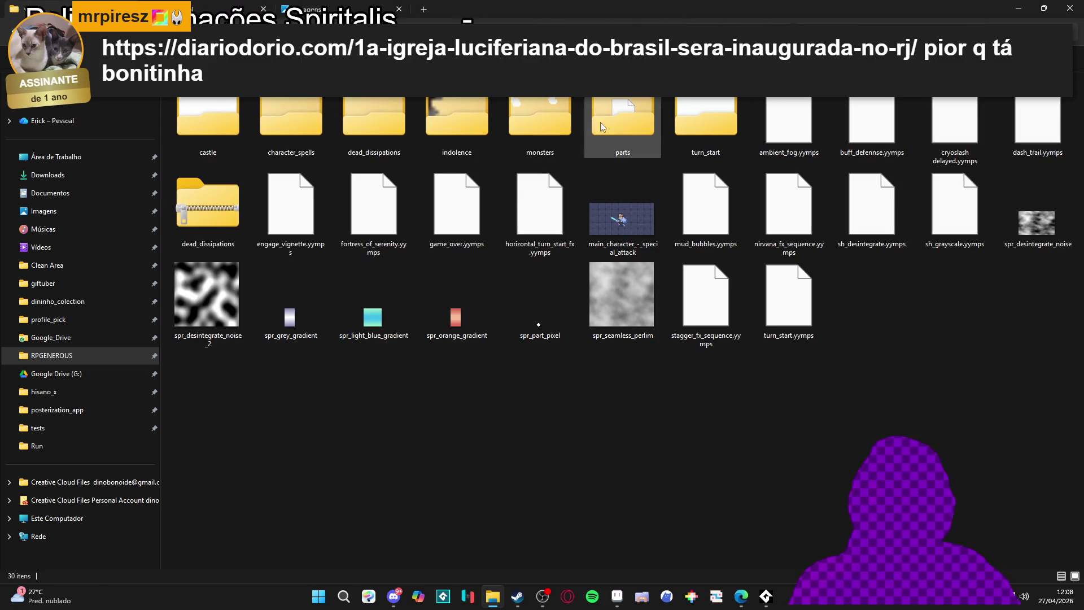
click(694, 117)
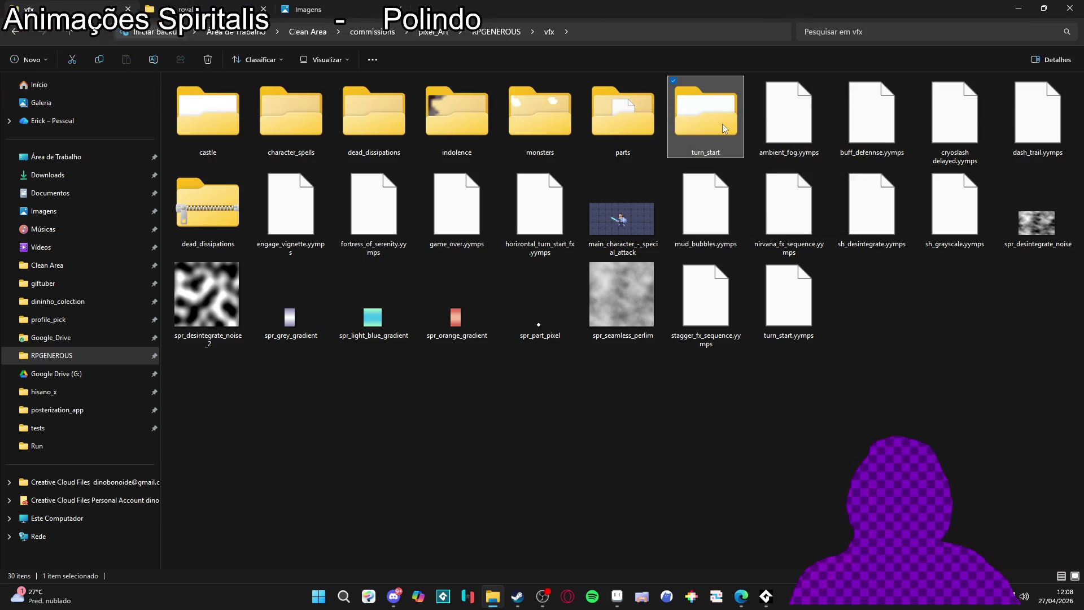
double_click(712, 123)
key(alt+Left)
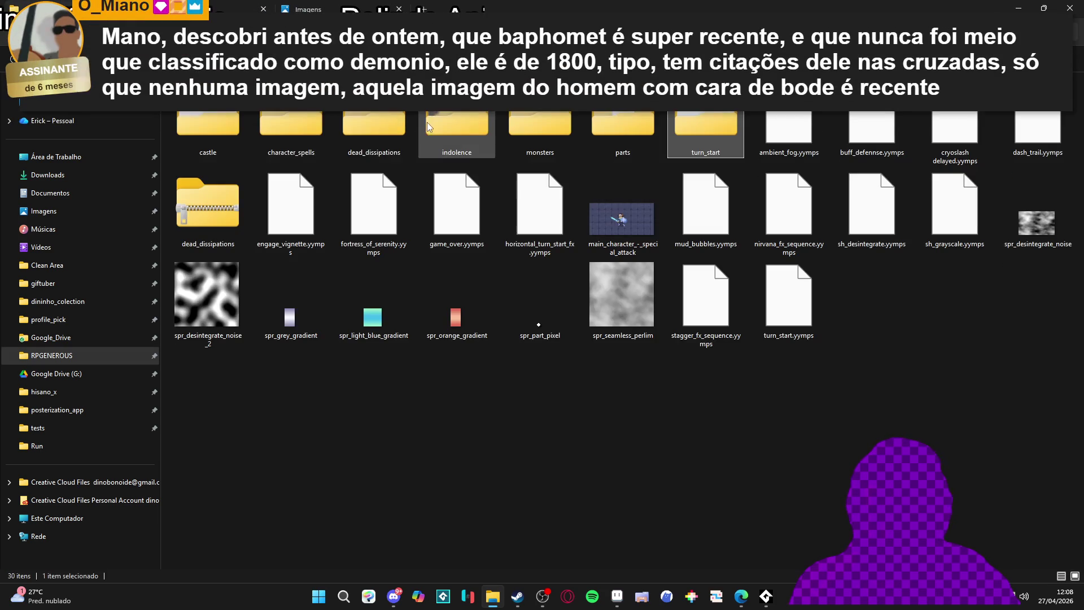
double_click(309, 113)
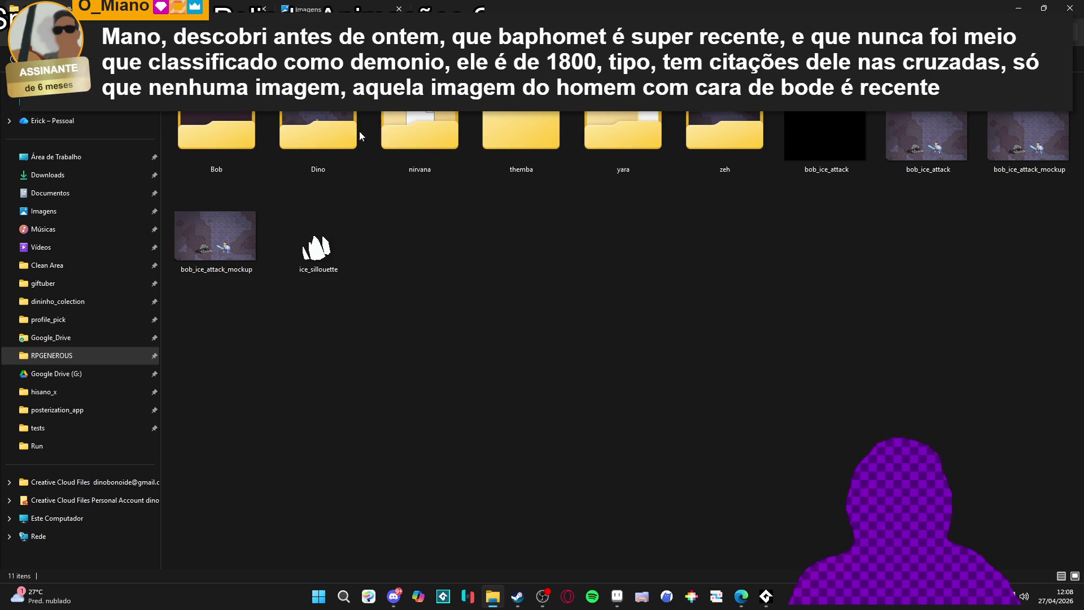
double_click(500, 133)
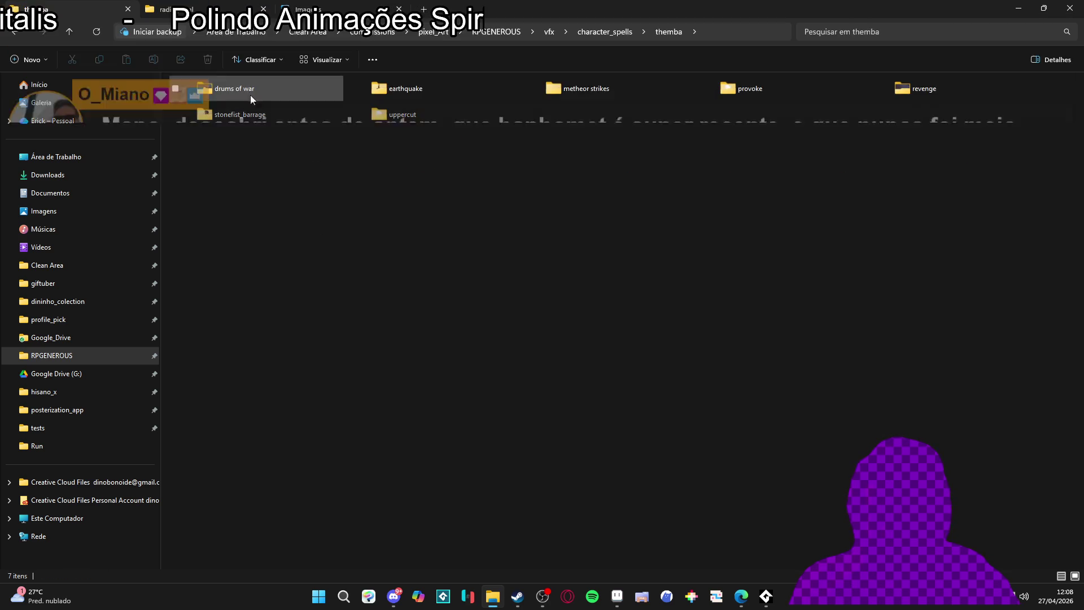
double_click(240, 116)
double_click(252, 117)
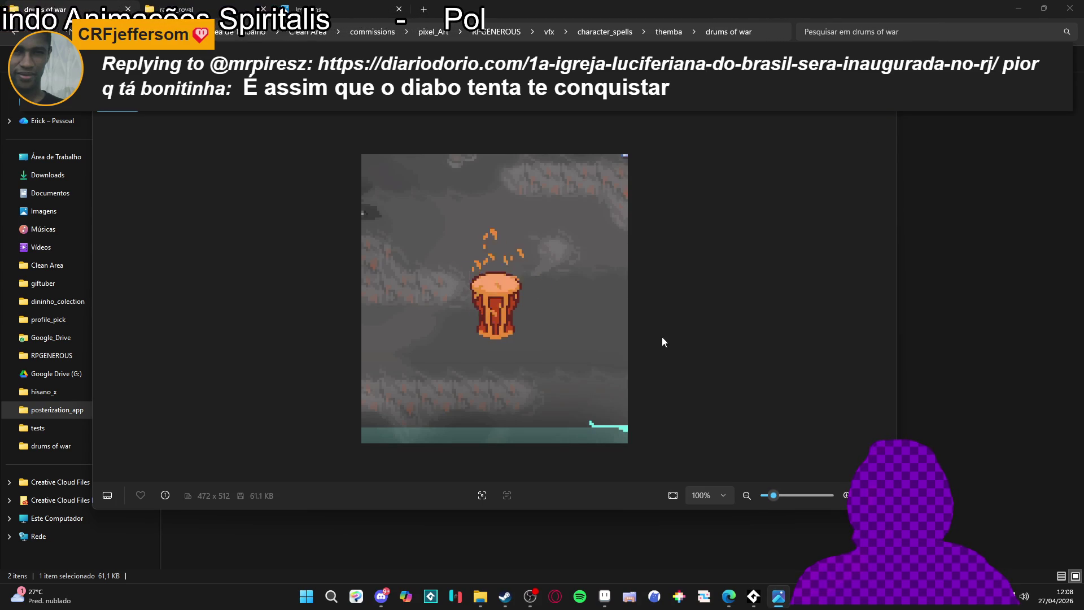
Close the Photos preview of the drum GIF with Escape
key(Escape)
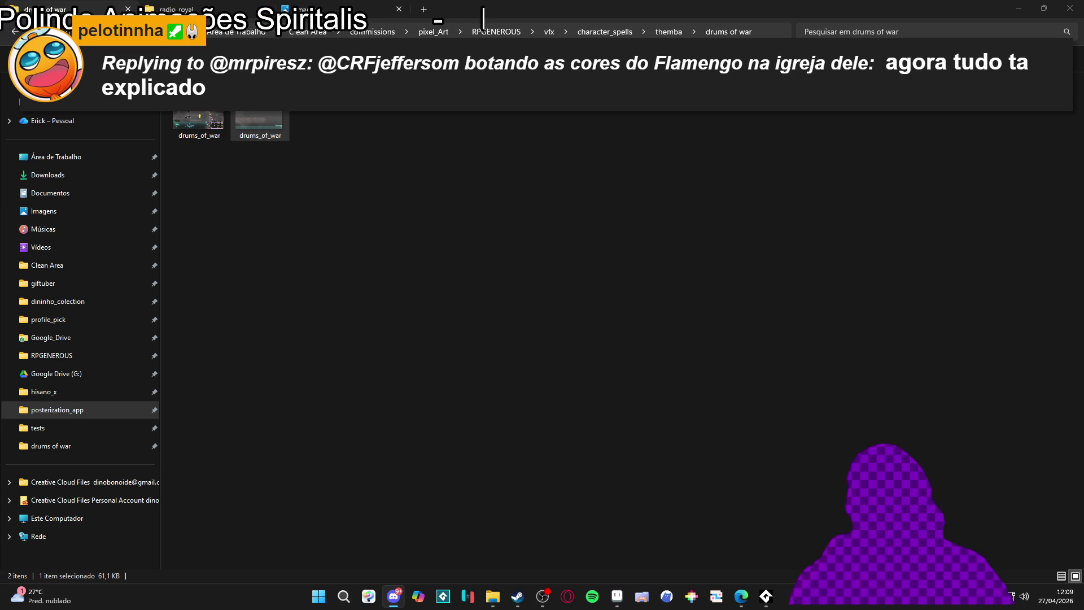
Minimize File Explorer and switch to the news article in the browser
click(1018, 8)
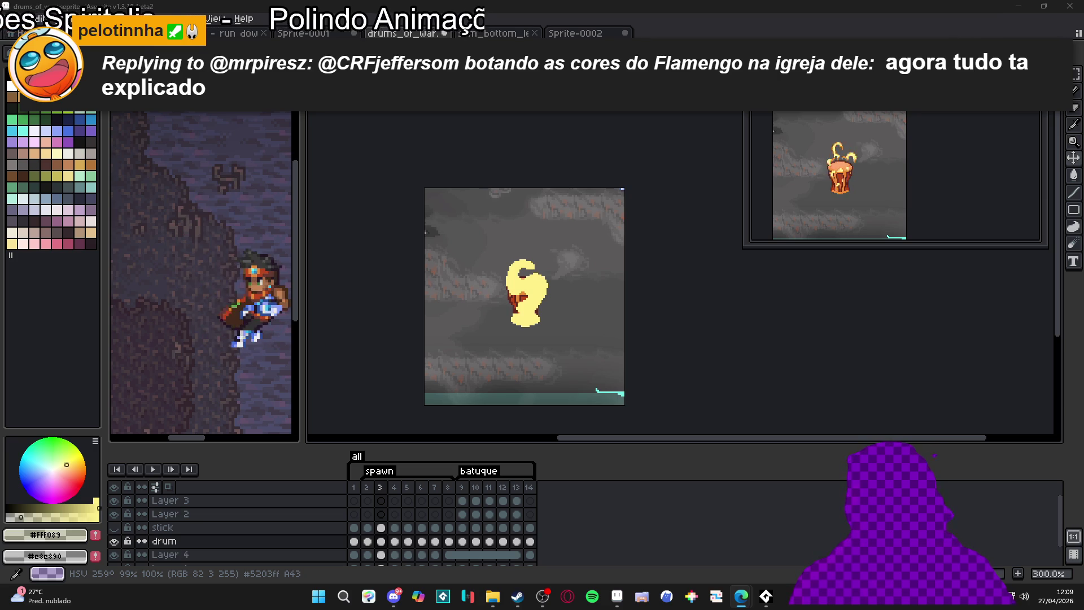
key(alt+Tab)
Enlarge the church photo, close it, scroll the article, then enlarge the photo again
scroll(153, 367, down, 3)
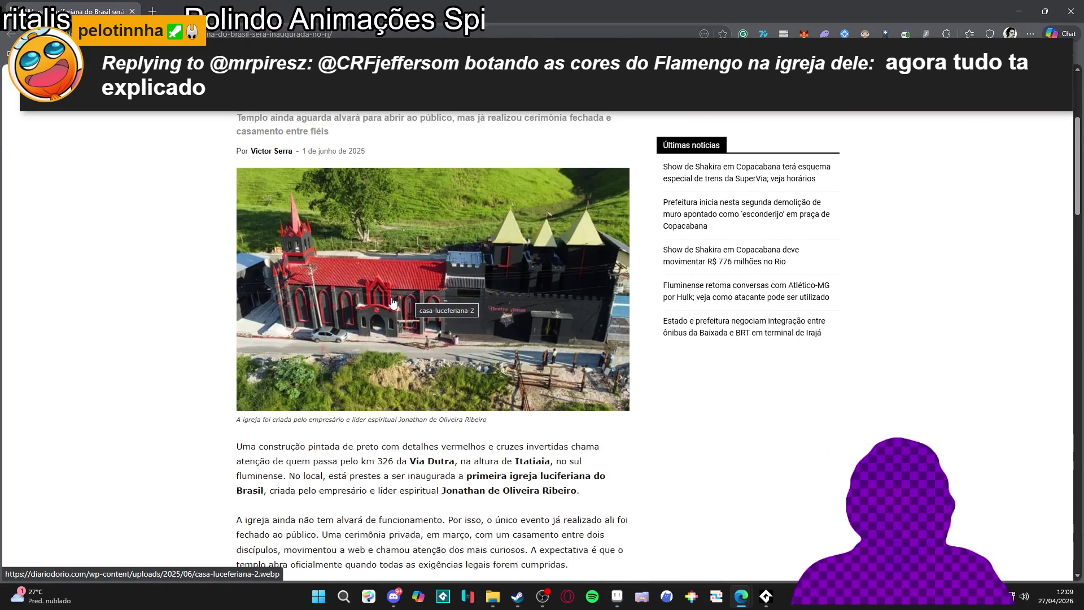
click(394, 287)
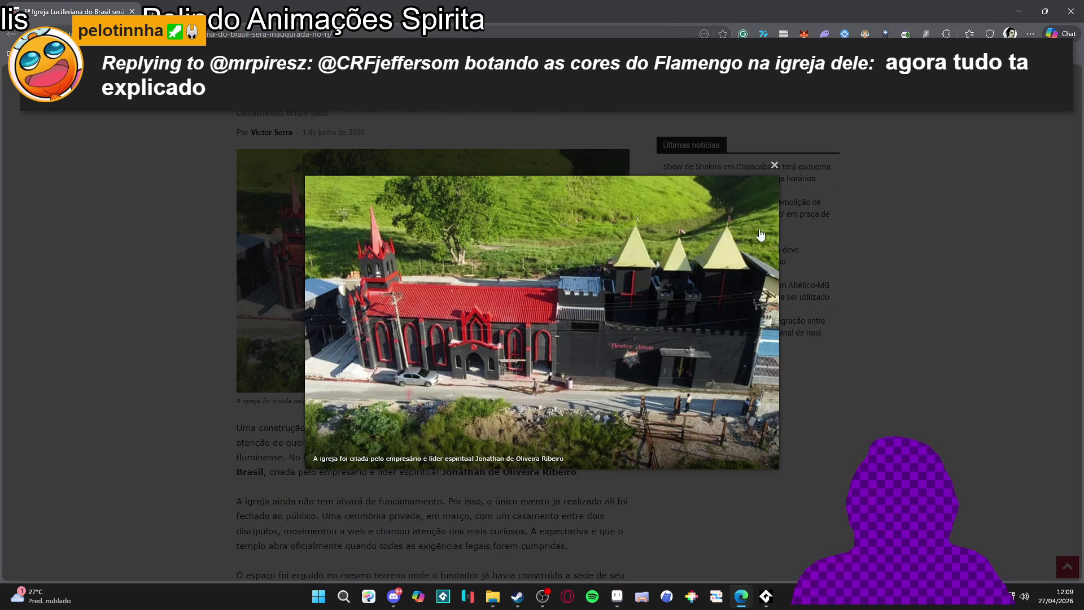
click(774, 168)
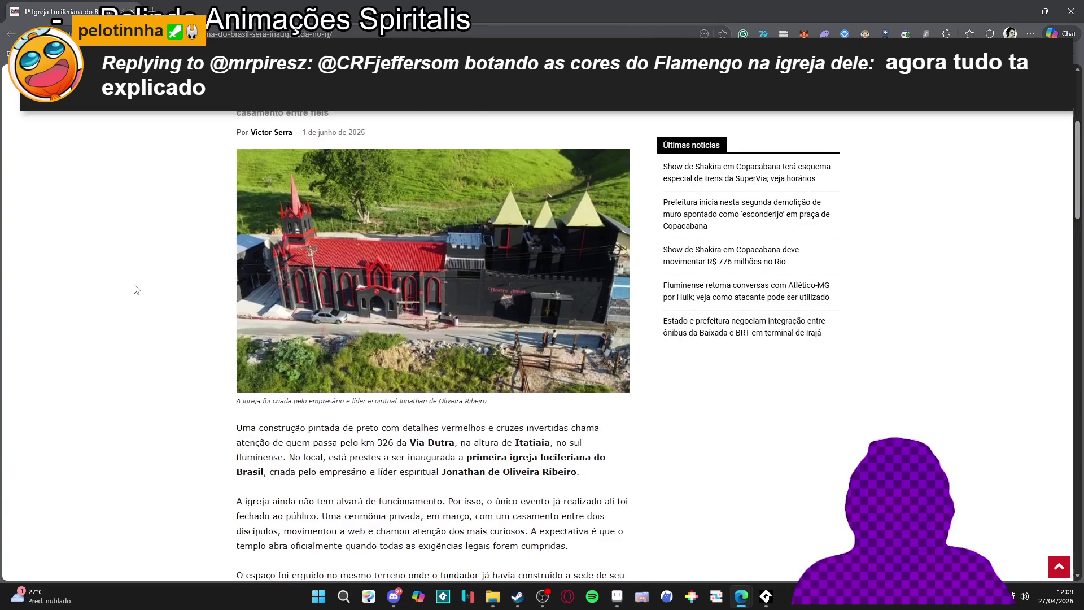
scroll(134, 289, up, 2)
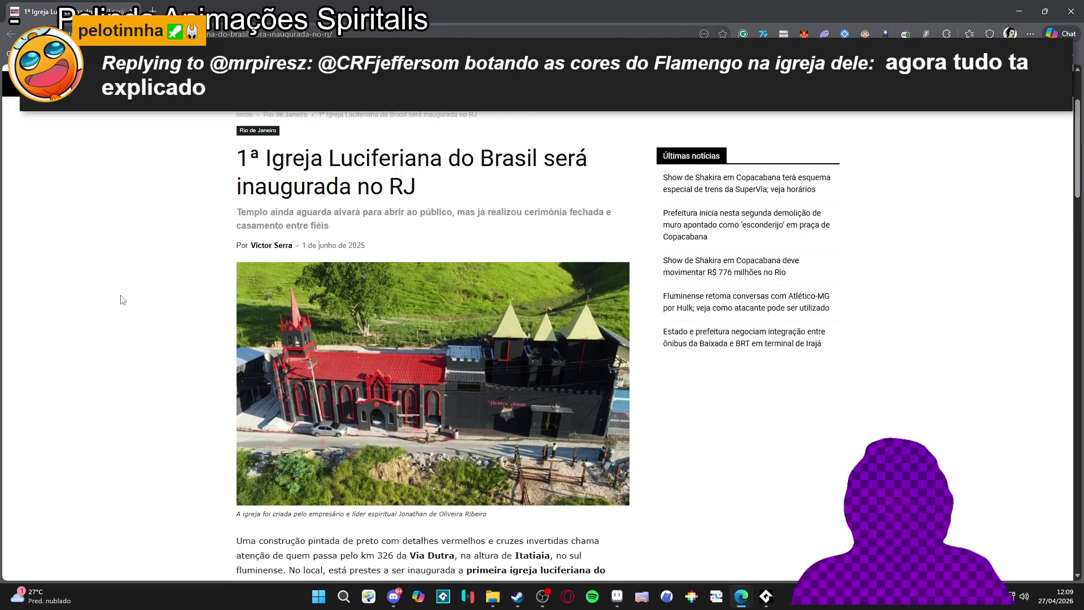
scroll(134, 303, down, 3)
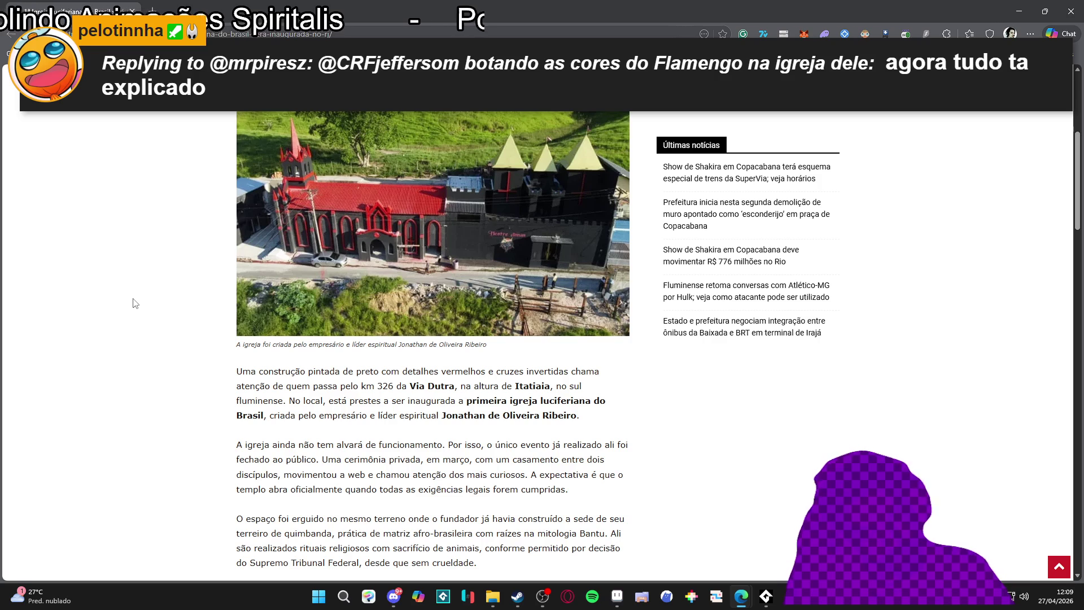
scroll(134, 303, up, 1)
scroll(135, 303, down, 4)
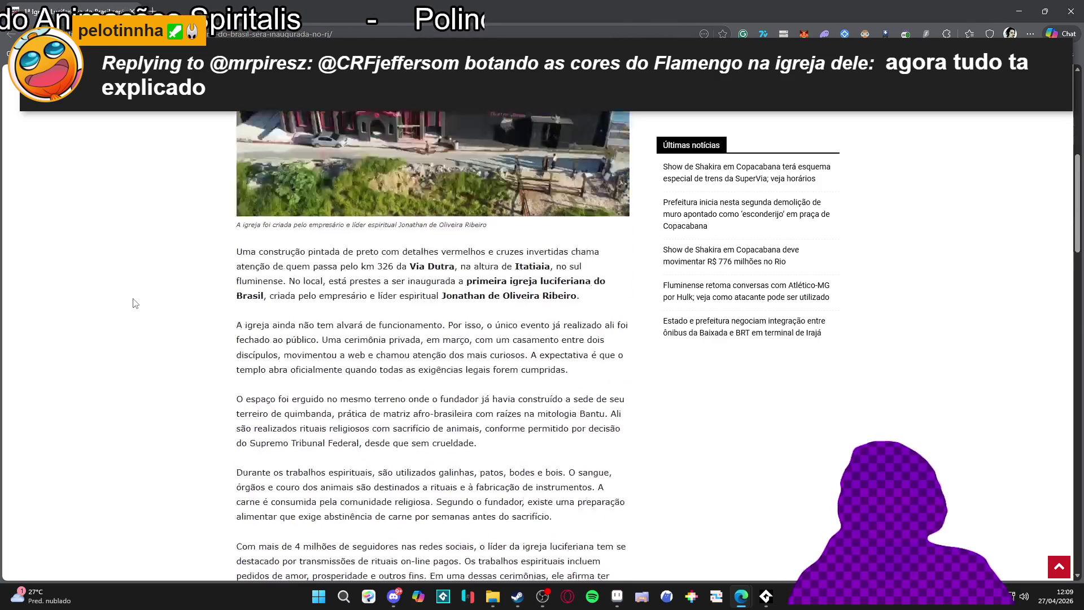
scroll(135, 303, down, 10)
scroll(134, 303, up, 6)
scroll(134, 304, up, 9)
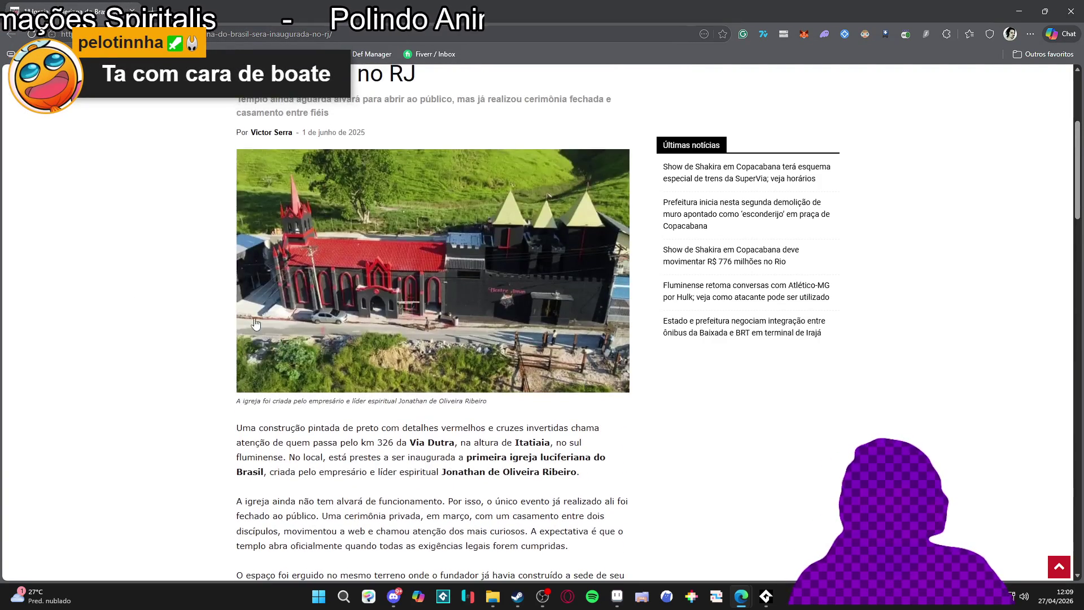
click(441, 320)
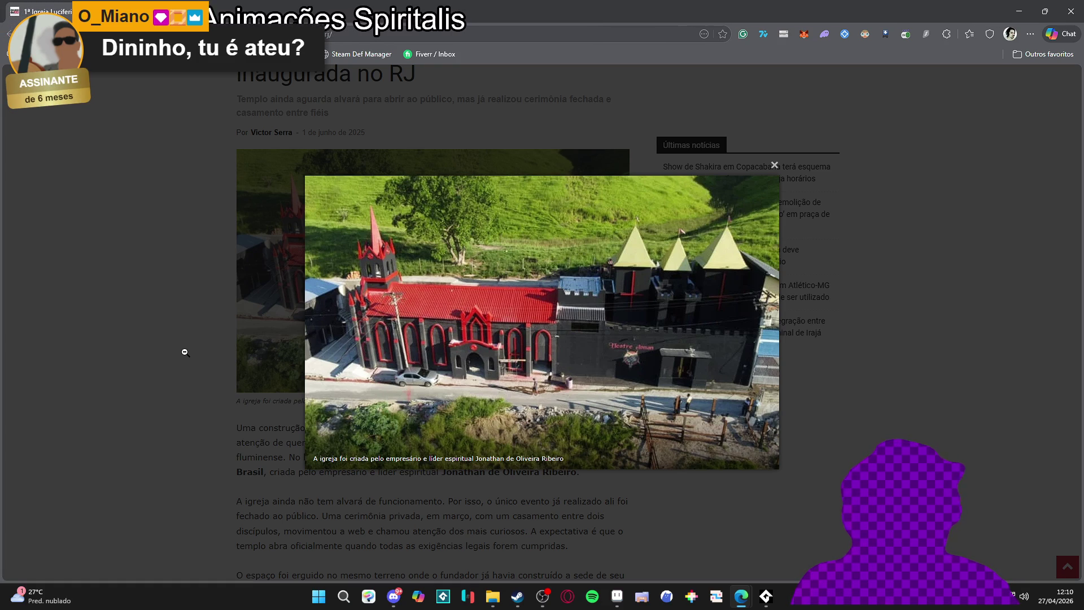
Close the enlarged church photo, reopen it once, then close it again
click(185, 352)
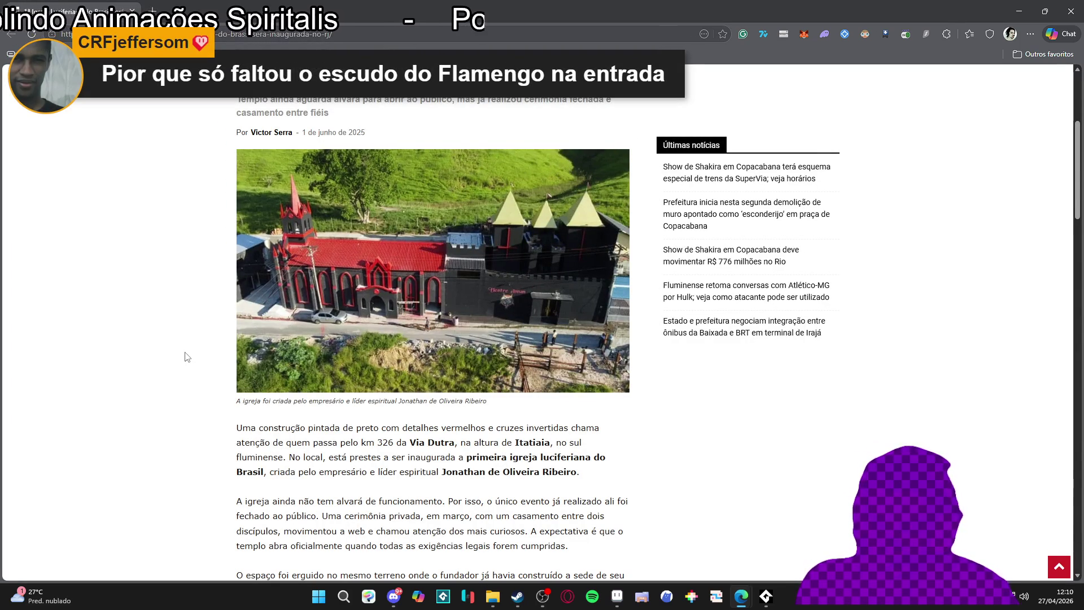
click(447, 306)
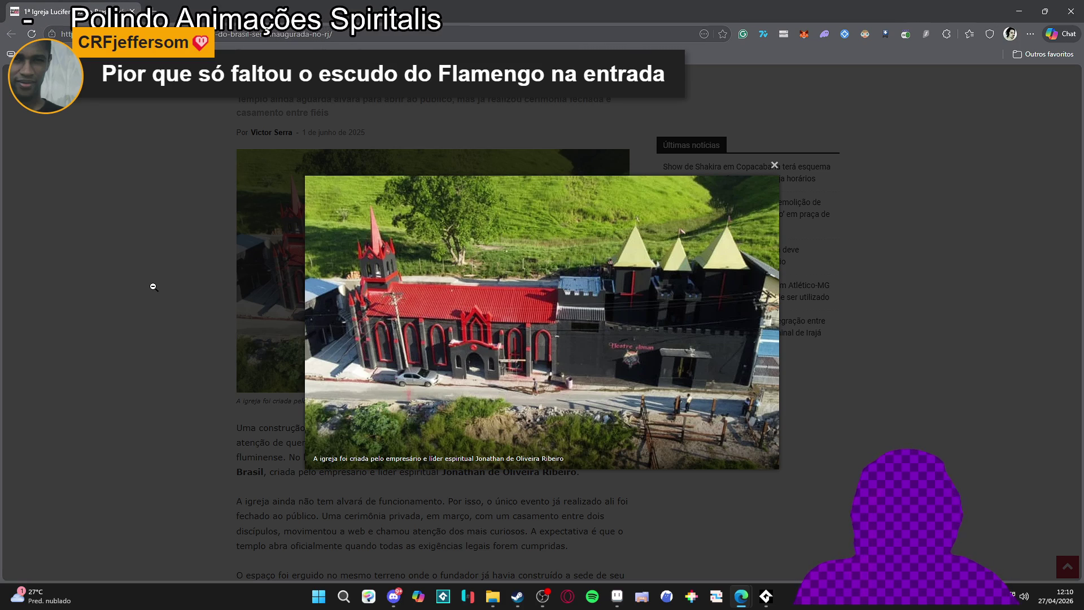
click(142, 283)
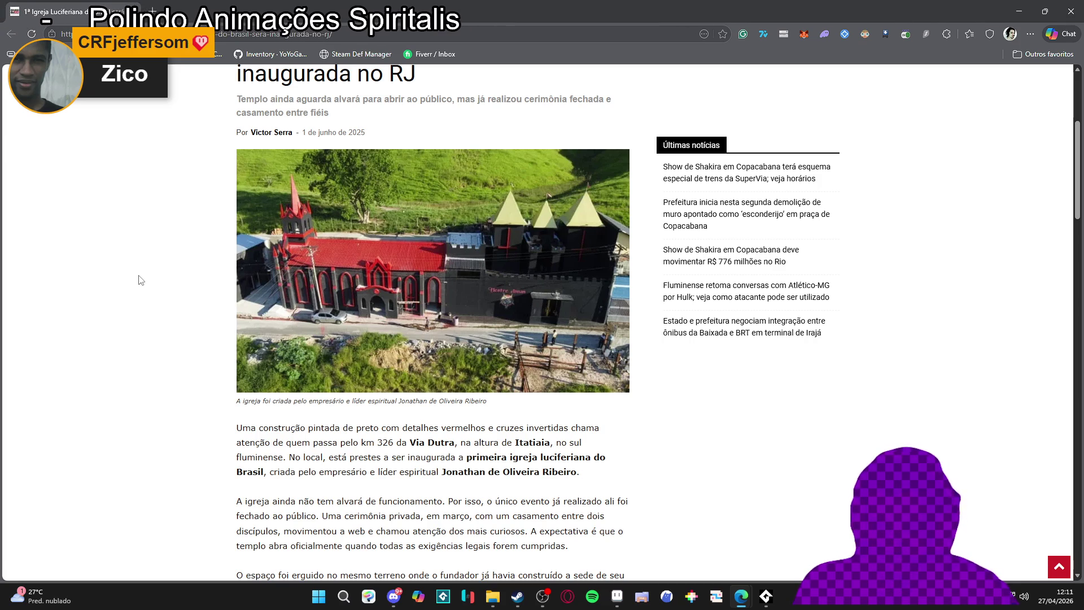
click(618, 366)
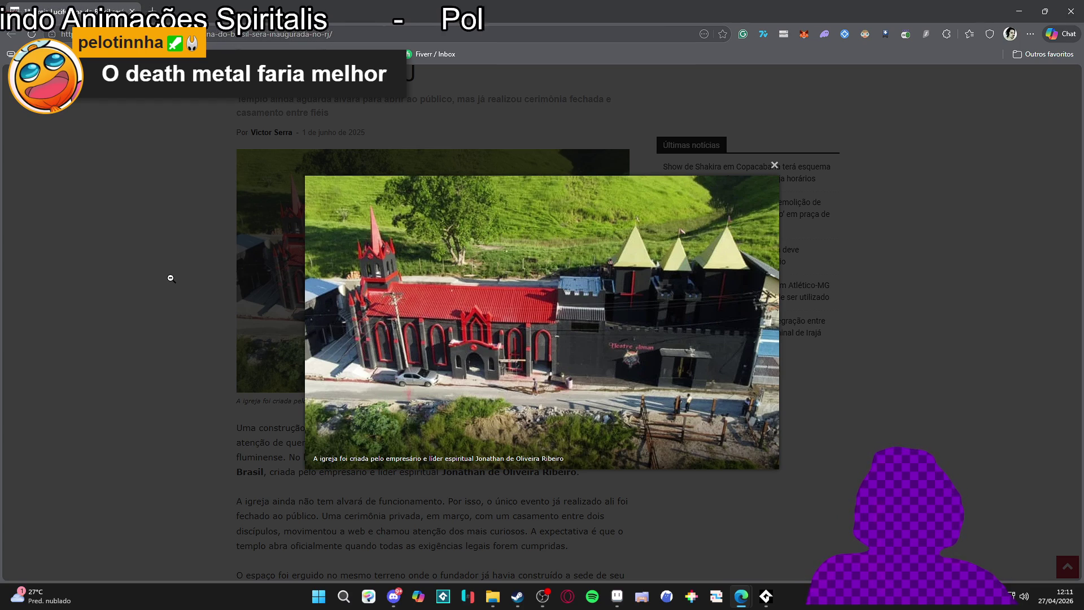
click(171, 278)
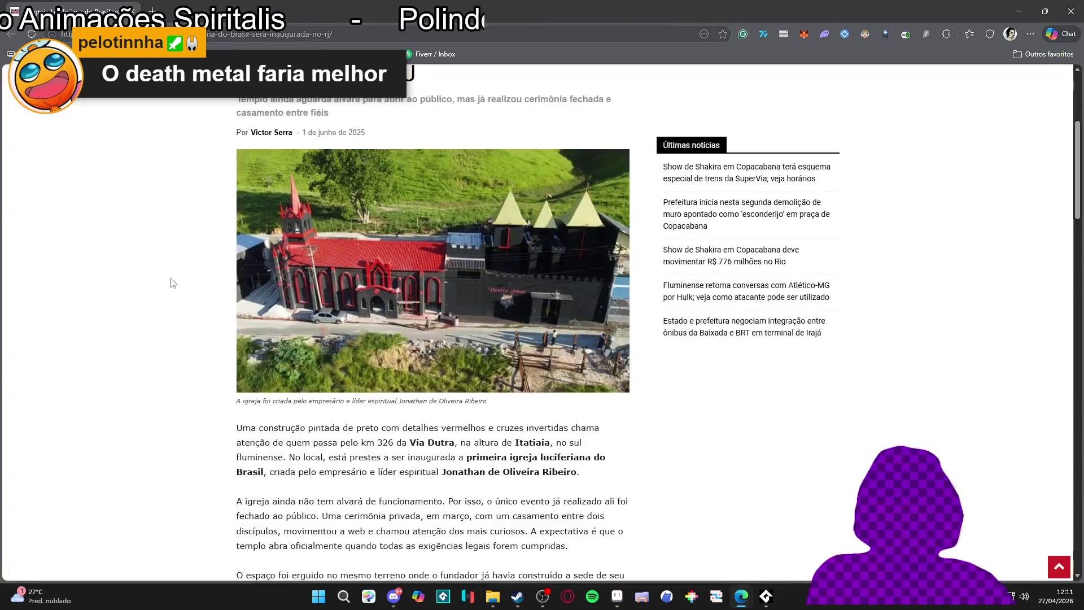
scroll(133, 303, down, 4)
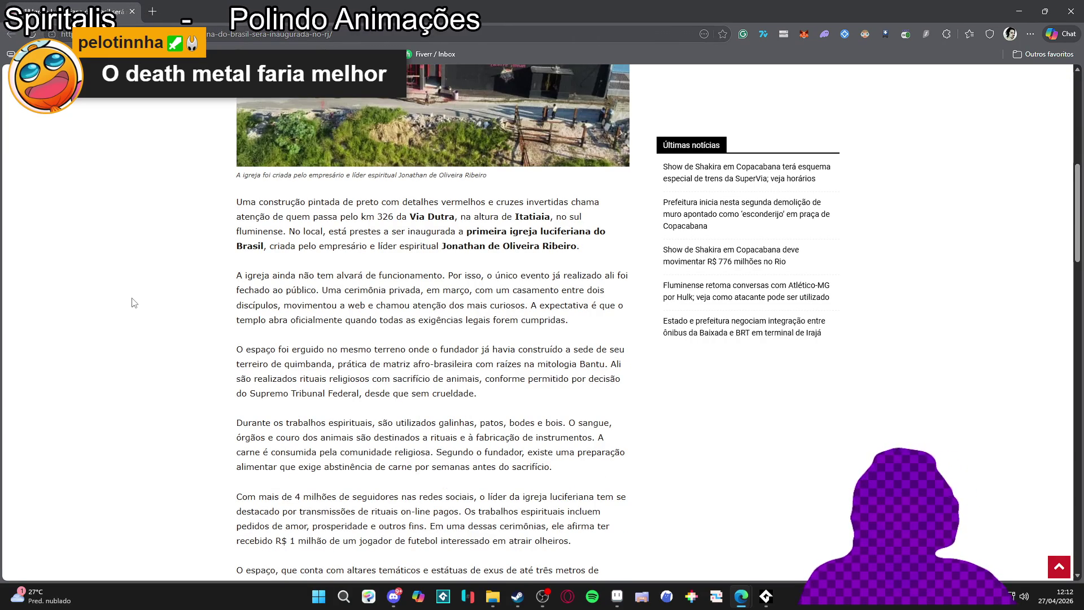
scroll(133, 302, down, 1)
scroll(133, 302, up, 4)
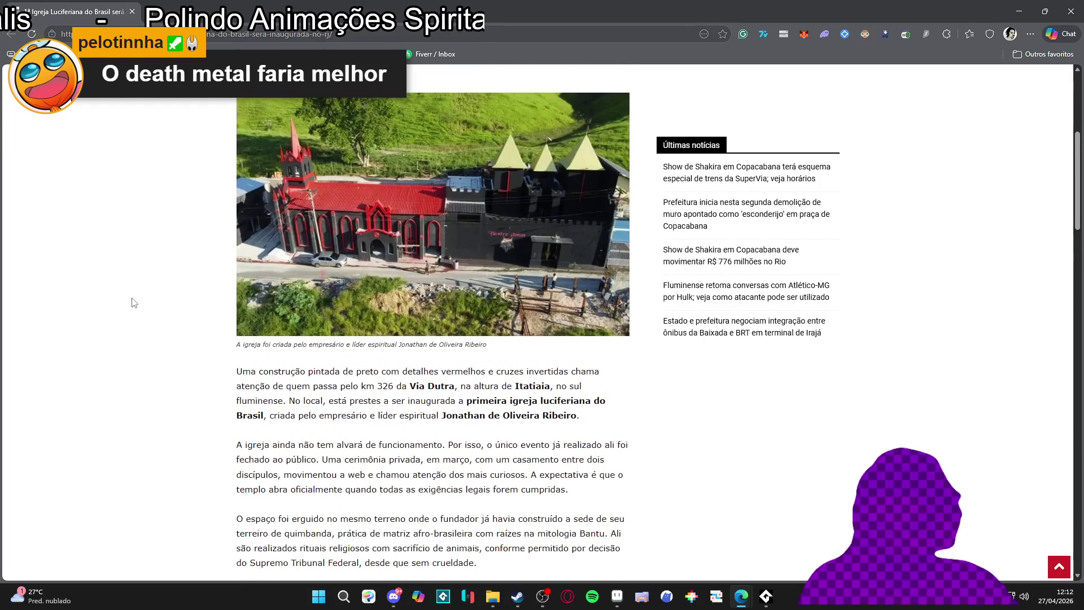
scroll(133, 302, down, 2)
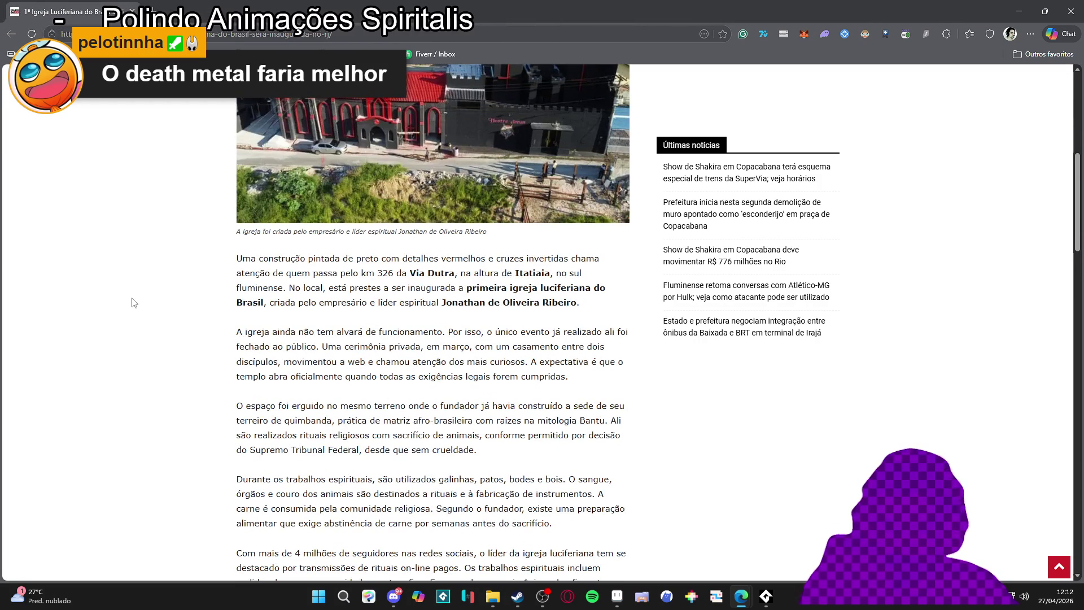
scroll(133, 303, up, 2)
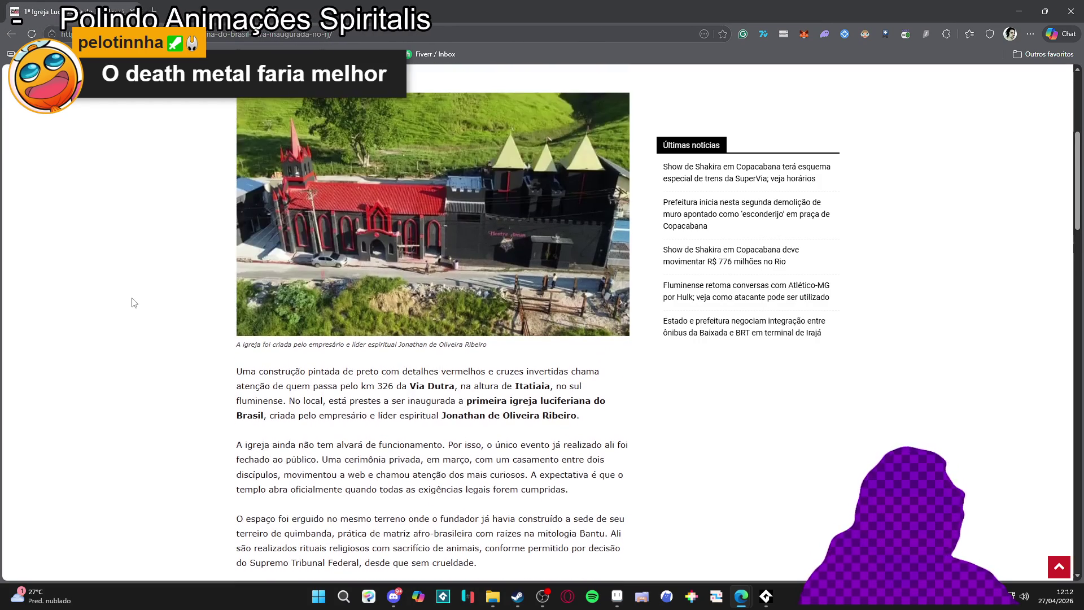
scroll(133, 302, down, 4)
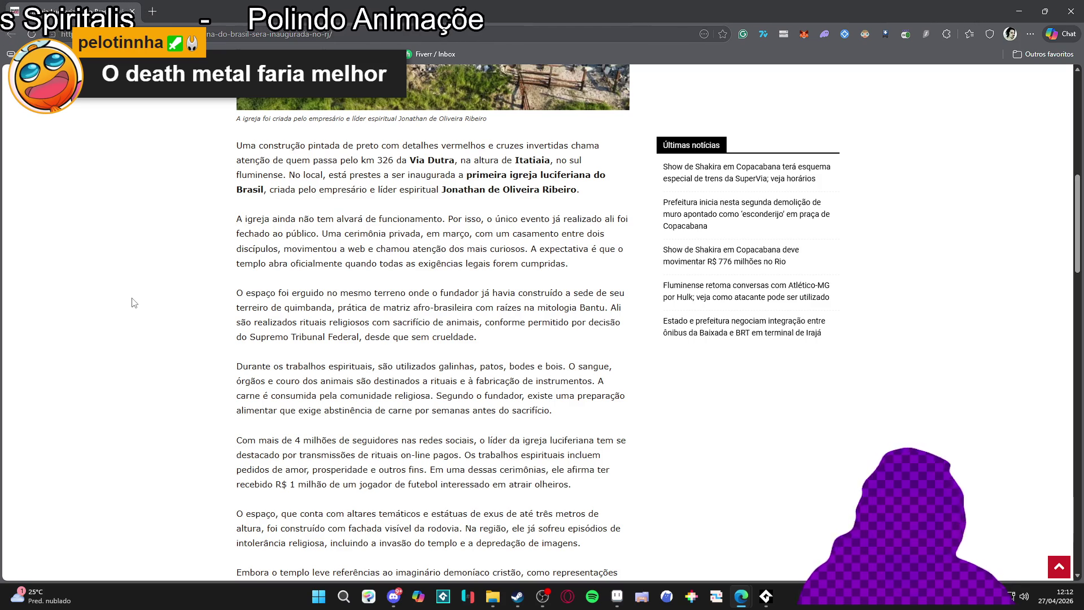
scroll(134, 303, down, 1)
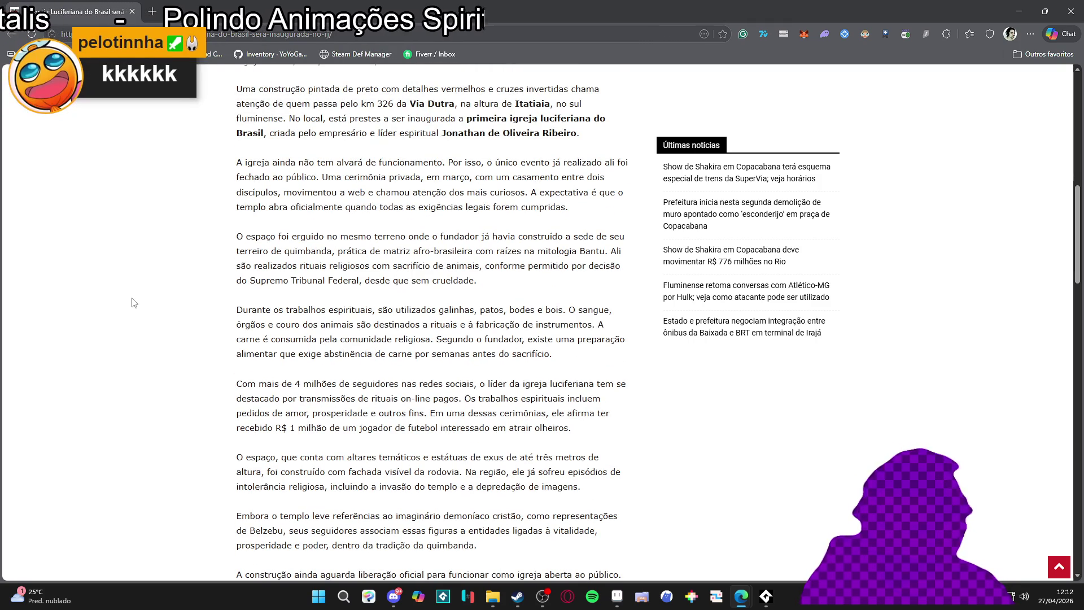
scroll(134, 303, down, 2)
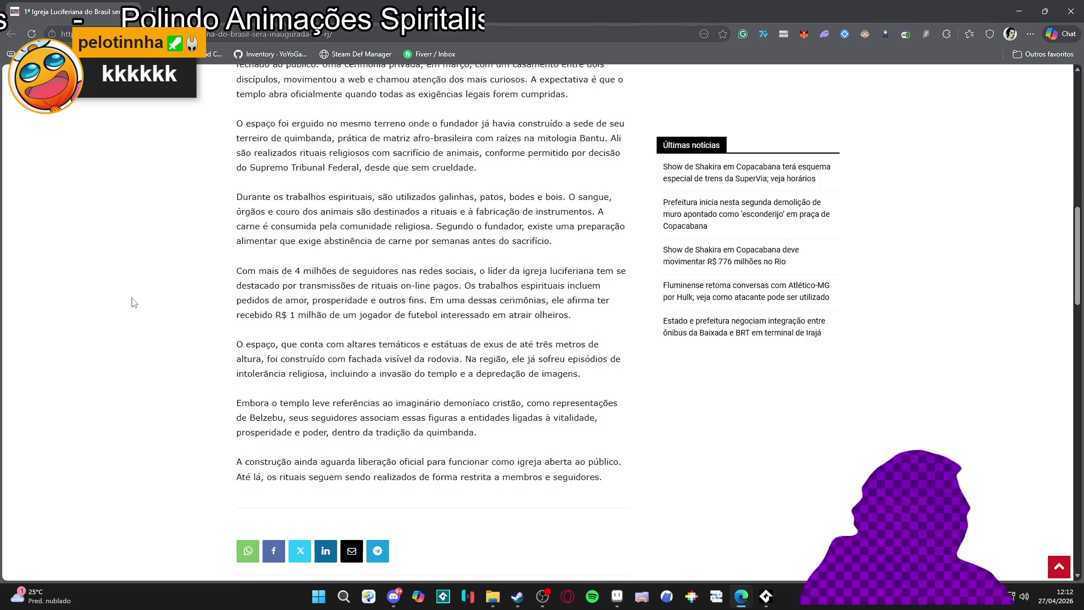
scroll(134, 303, down, 1)
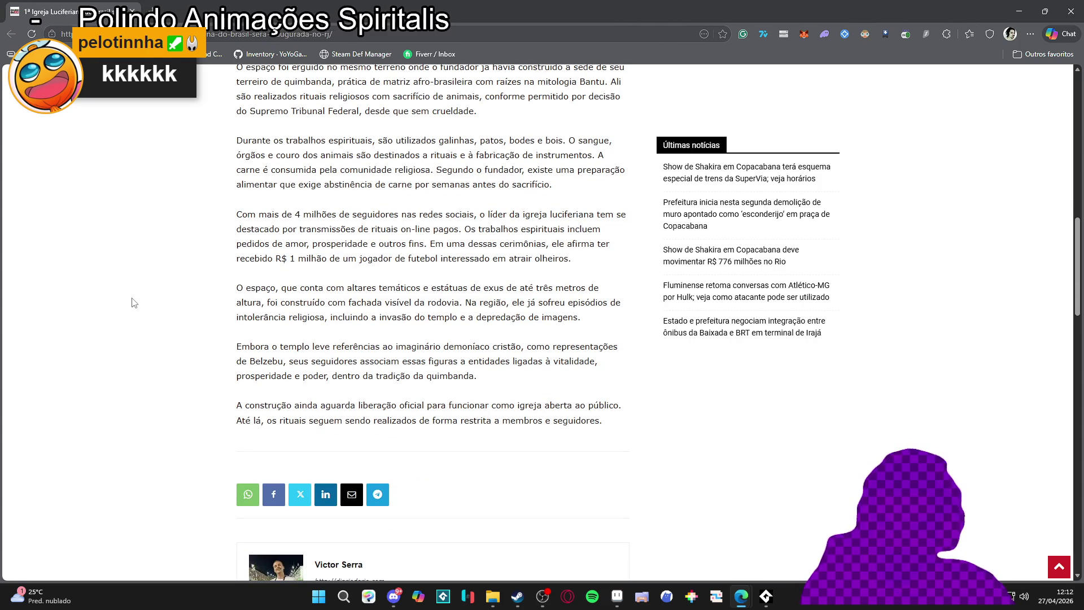
scroll(134, 304, up, 8)
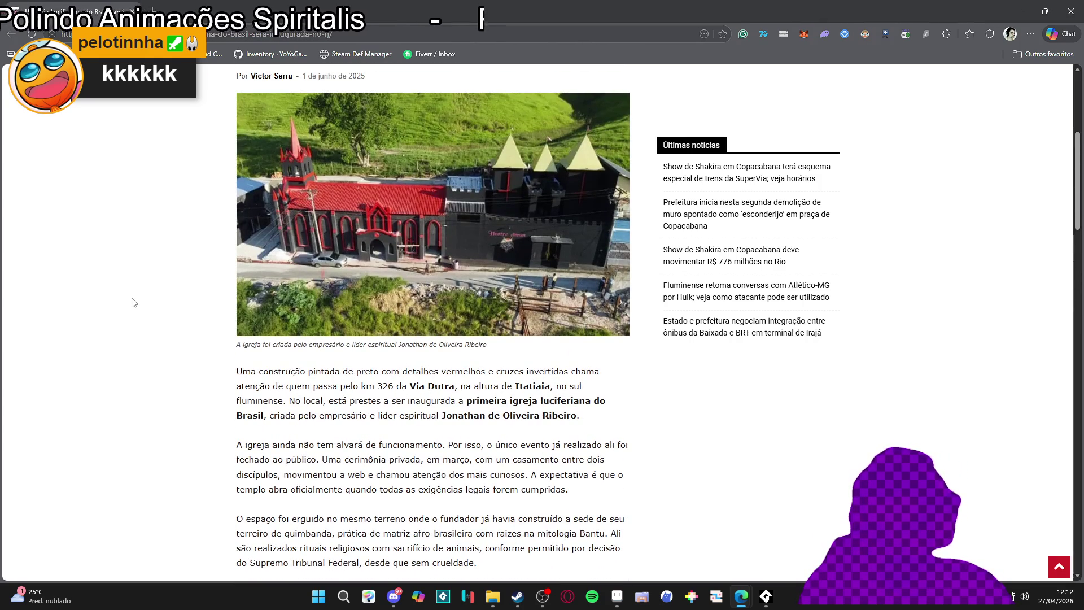
scroll(134, 303, up, 2)
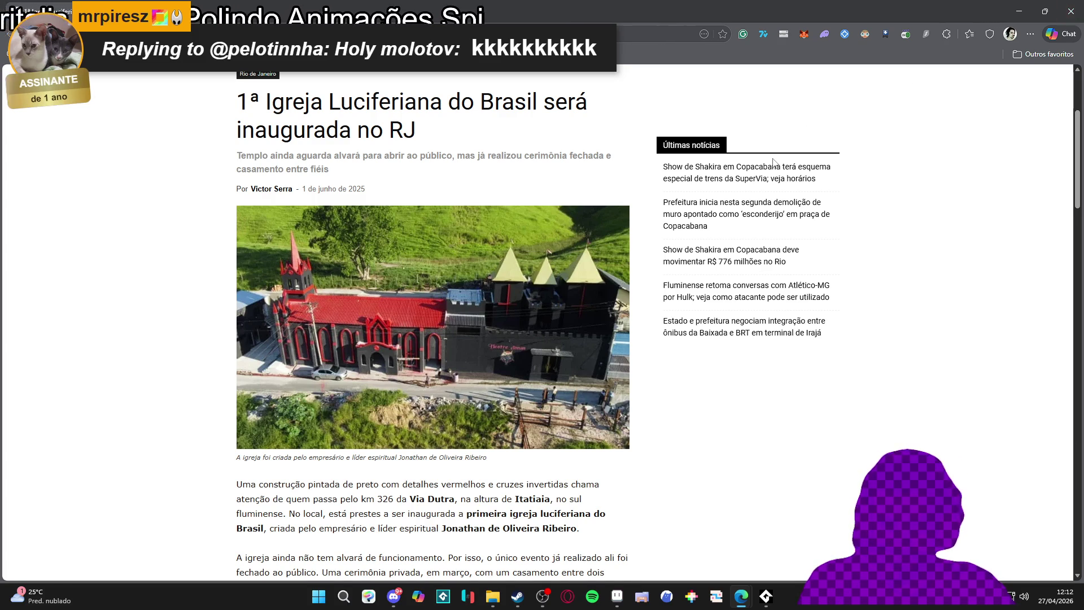
scroll(774, 163, up, 3)
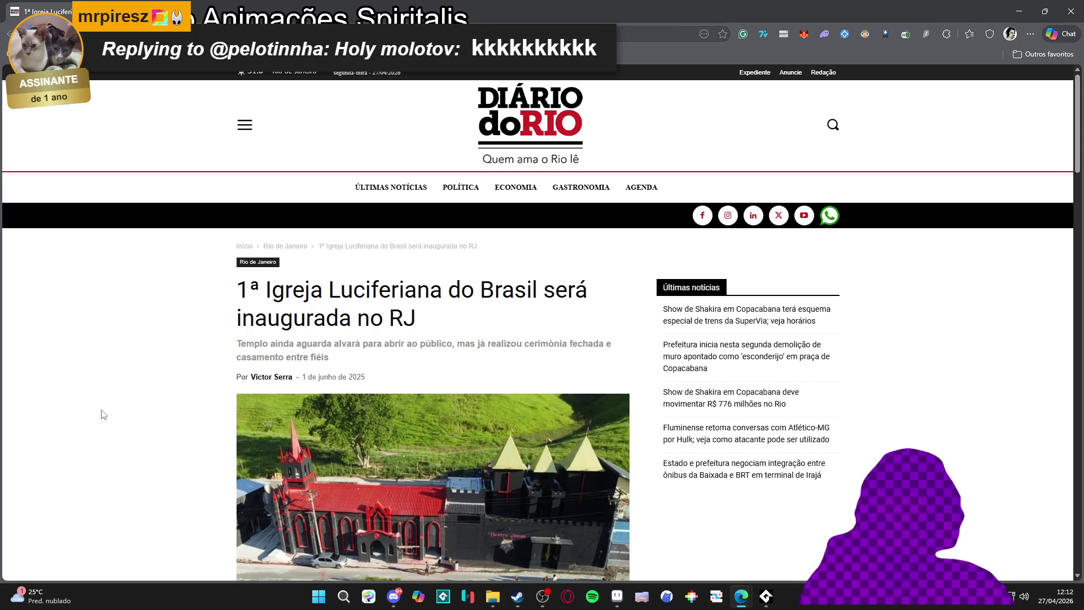
scroll(104, 415, down, 2)
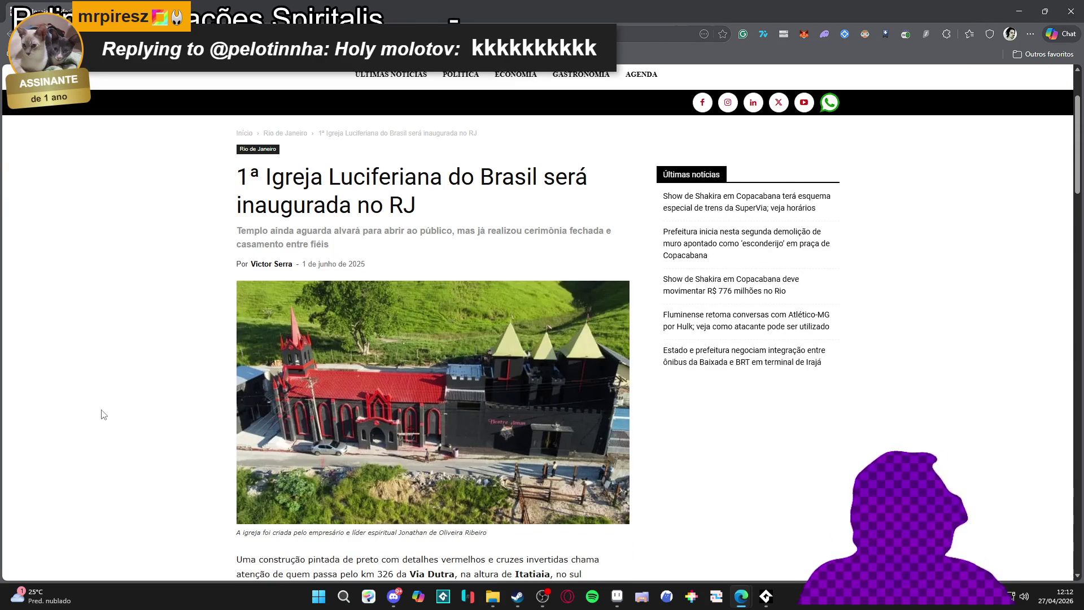
scroll(103, 415, down, 4)
scroll(113, 418, down, 7)
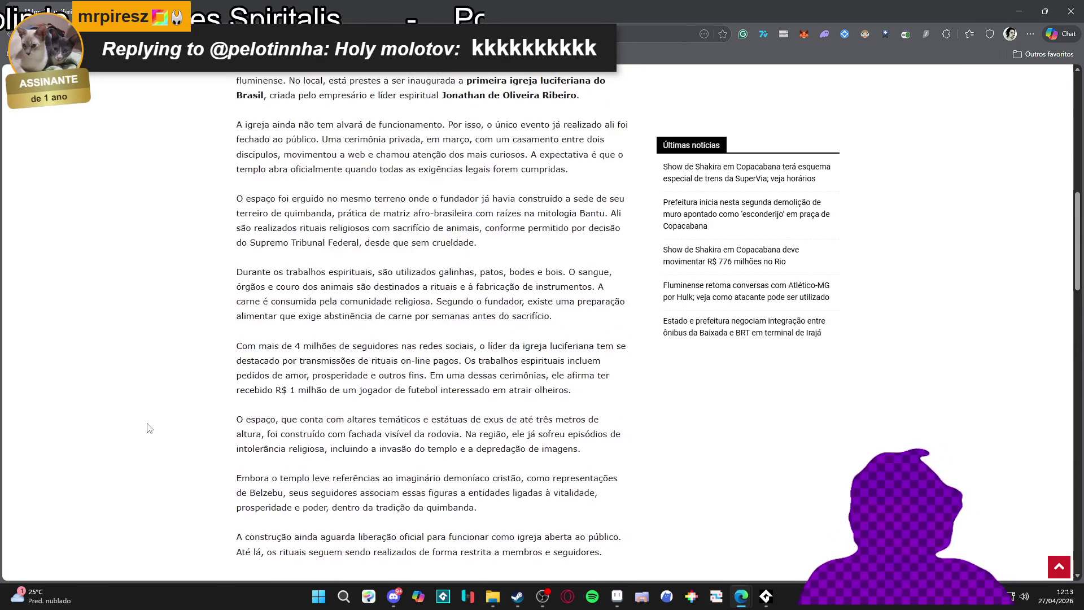
scroll(161, 430, up, 3)
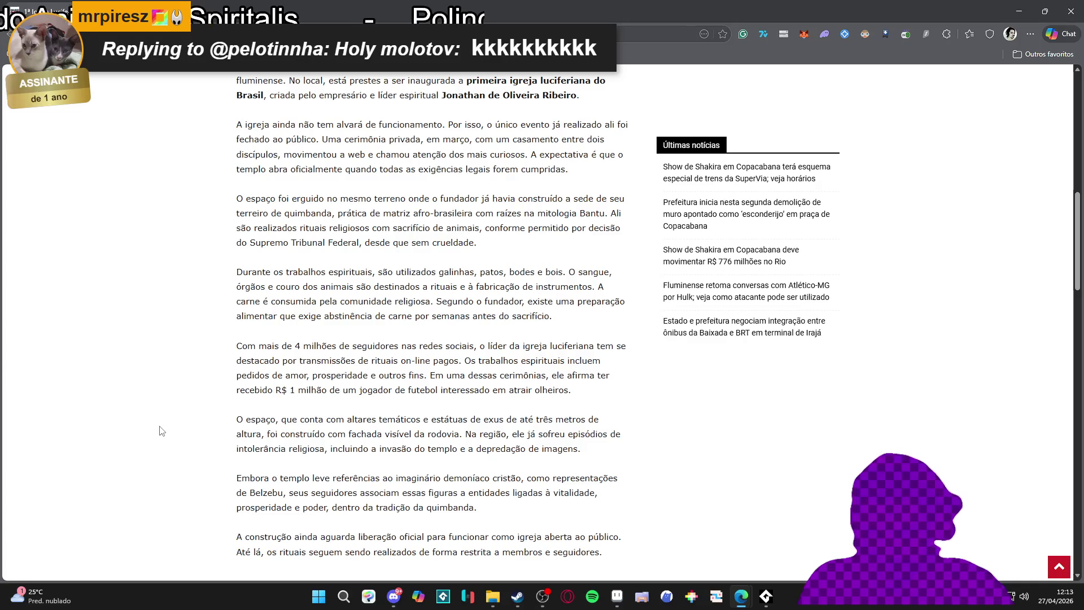
scroll(162, 431, up, 1)
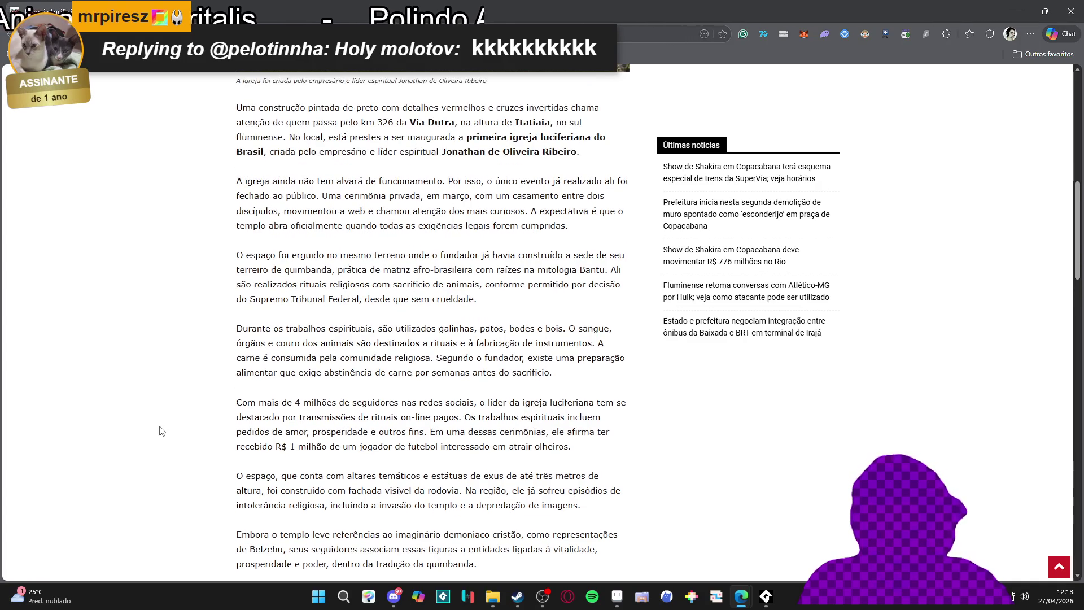
scroll(162, 431, down, 2)
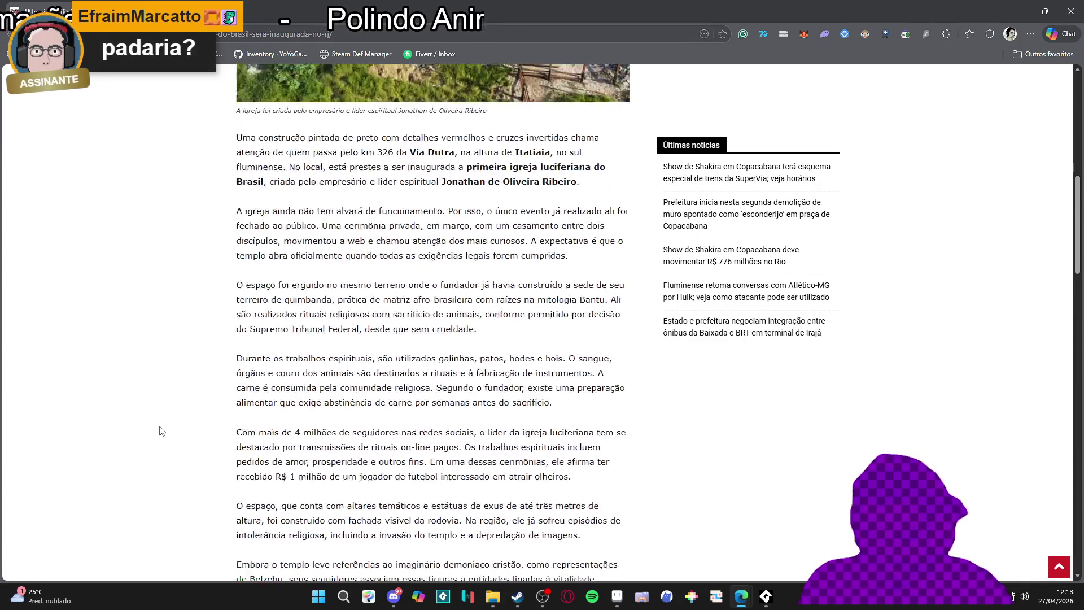
scroll(162, 431, up, 2)
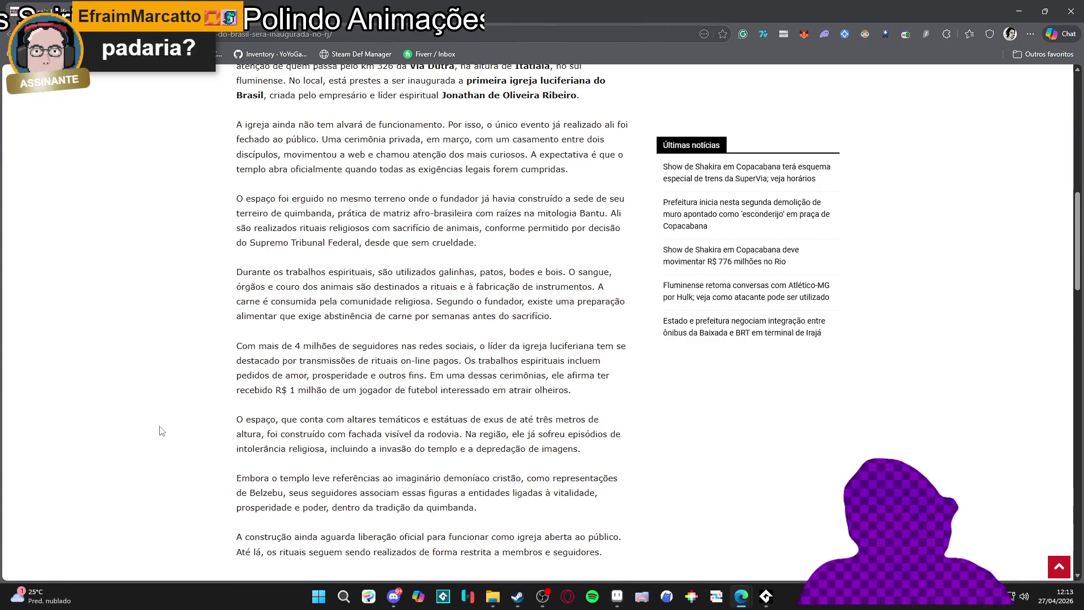
scroll(162, 431, up, 1)
scroll(162, 431, up, 7)
scroll(162, 298, down, 2)
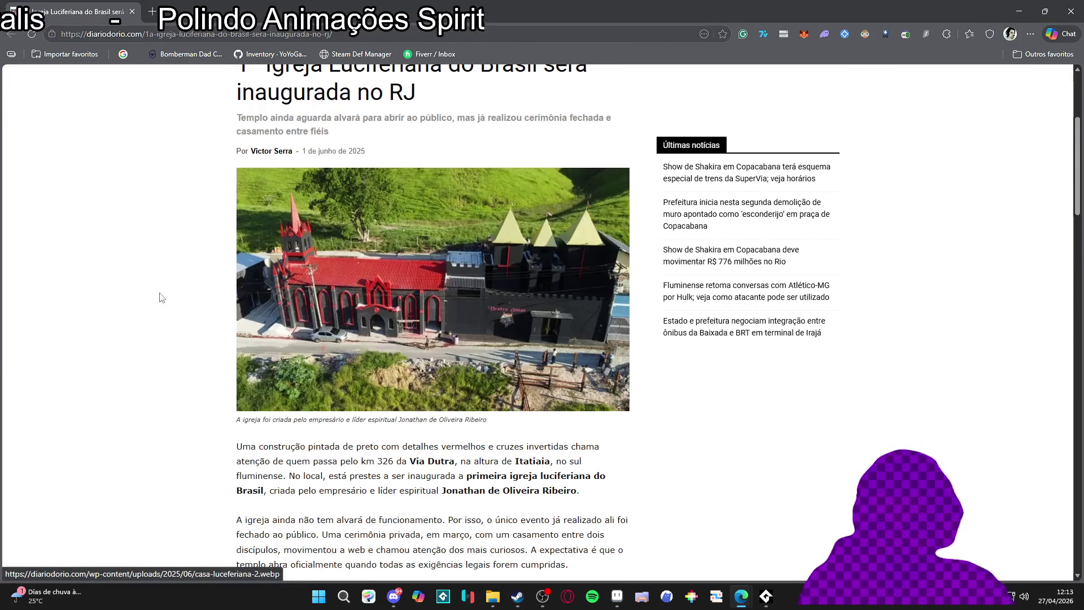
key(alt+Tab)
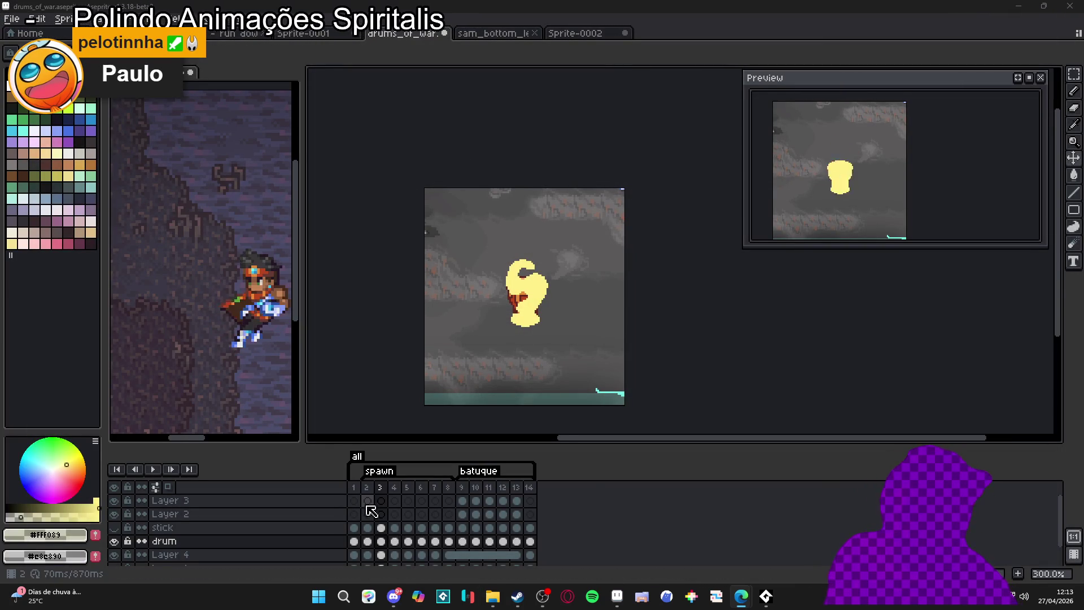
Undo the 118×128 crop to restore the full 476x268 scene and play it from frame 1
click(356, 490)
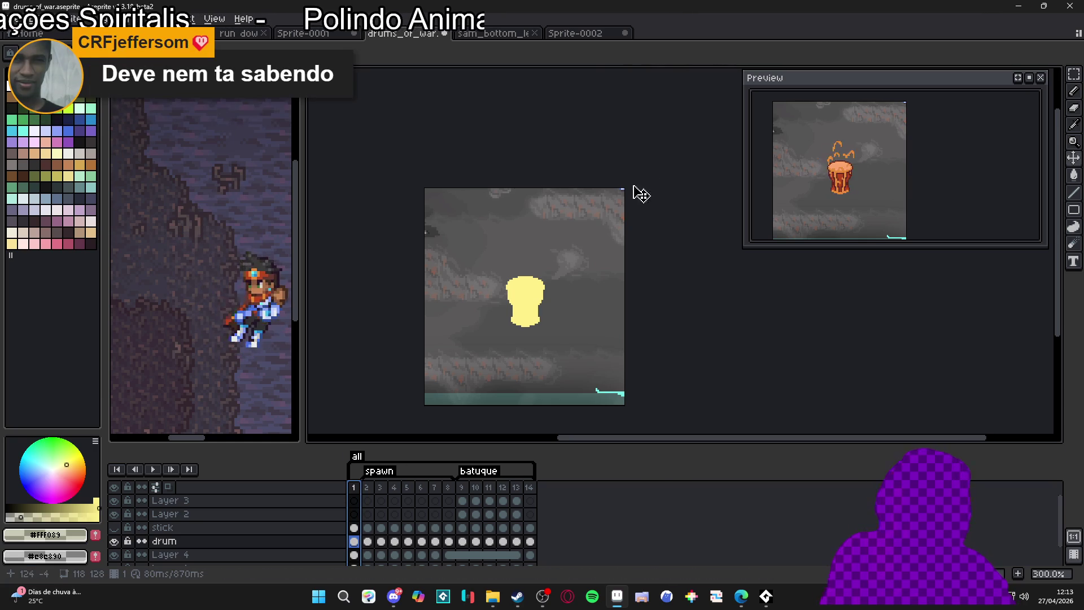
key(ctrl+z)
key(ctrl+z)
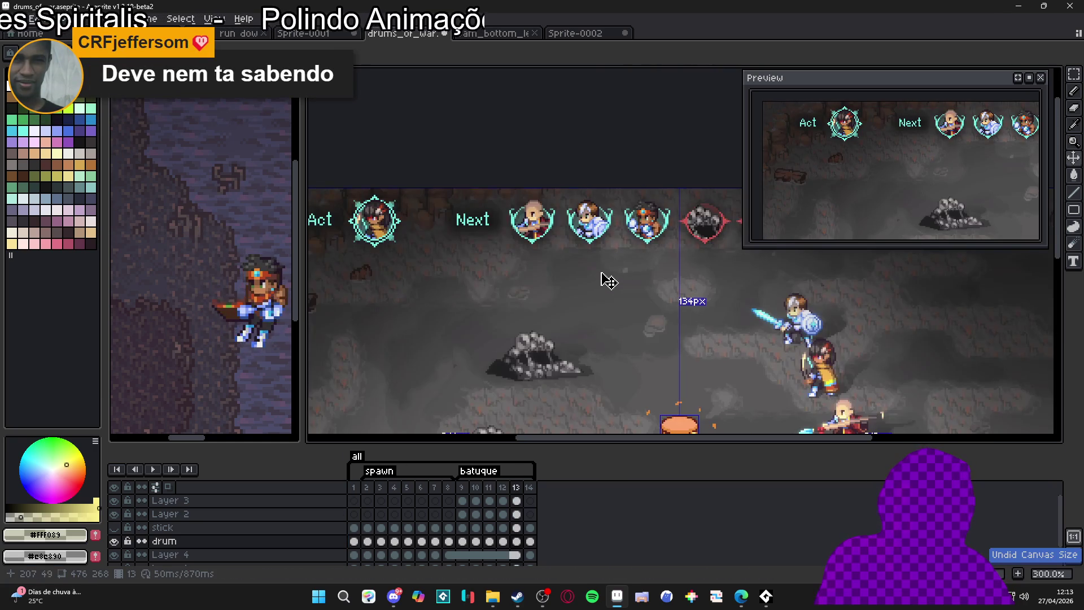
scroll(542, 333, up, 2)
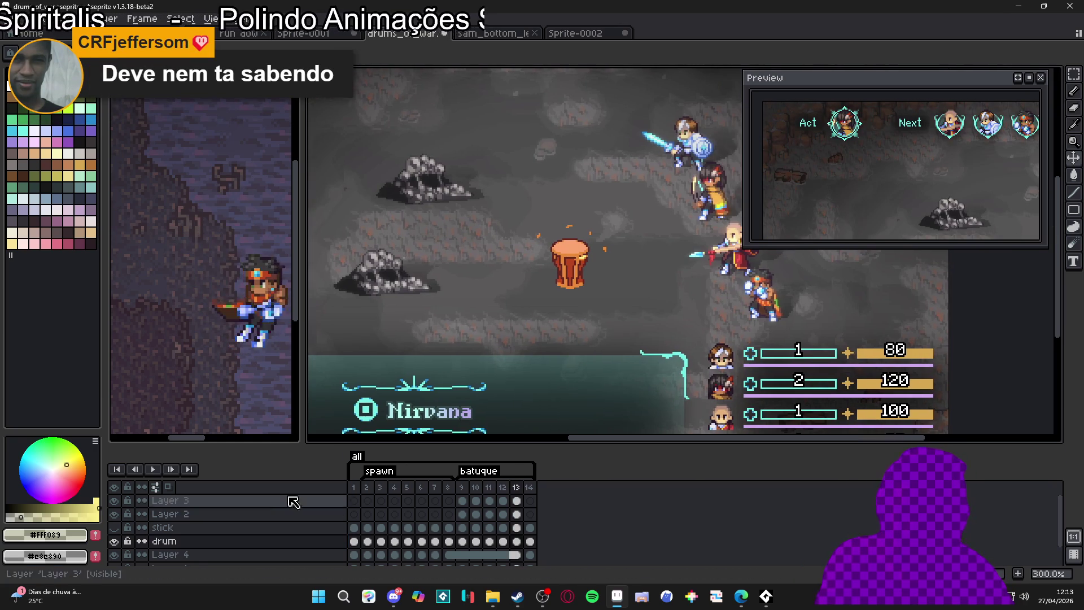
click(354, 485)
click(153, 470)
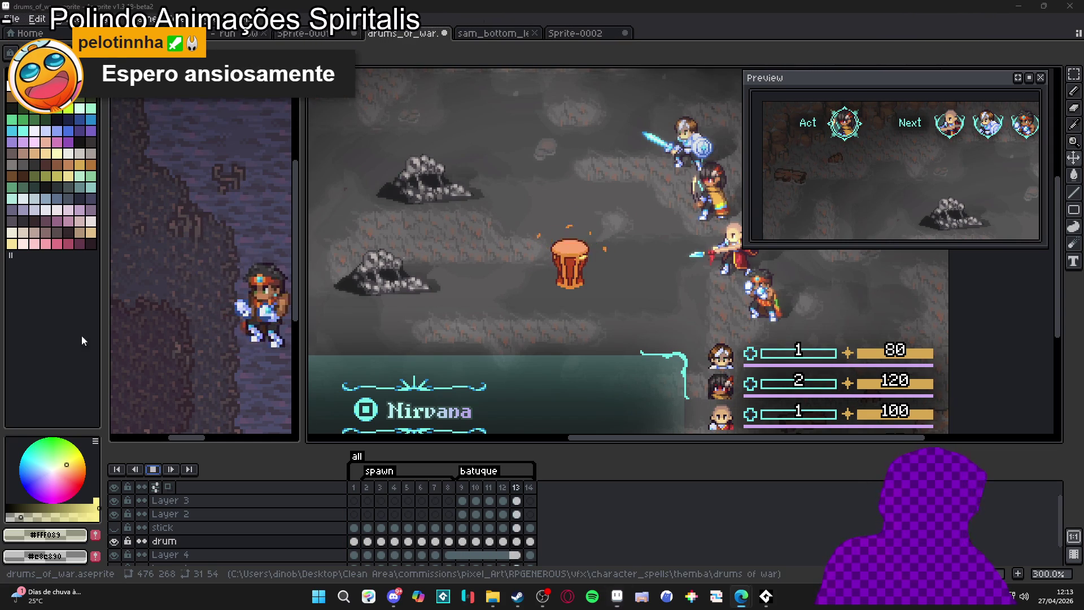
key(alt+Tab)
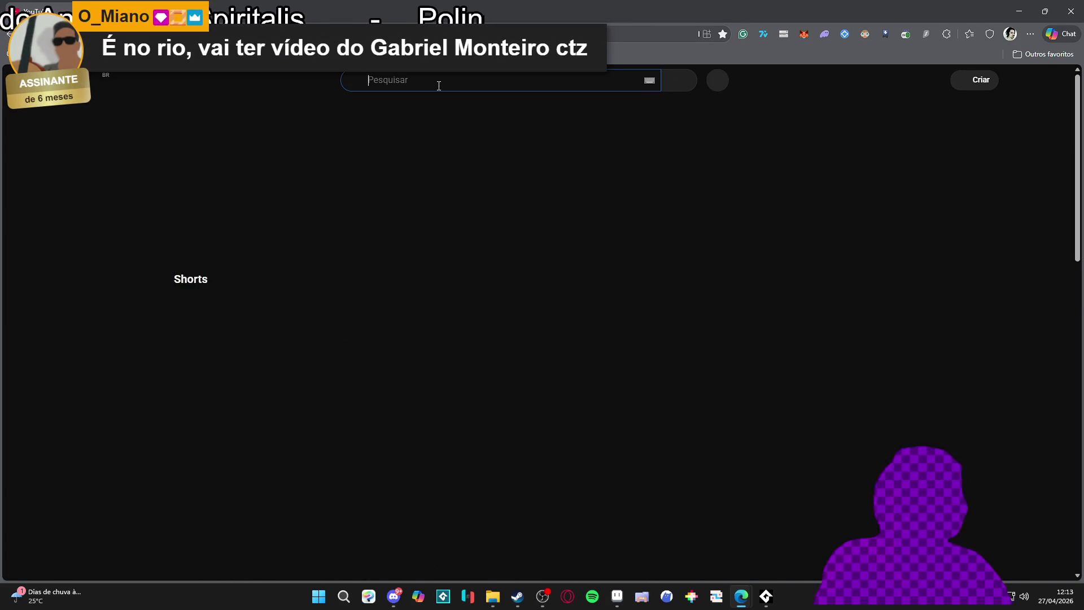
Search YouTube for 'ogiva nuclear padaria' and play the first Short, 'A BOMBA ATÔMICA FOI NECESSÁRIA?'
click(439, 85)
text(ogiva nuclear pada)
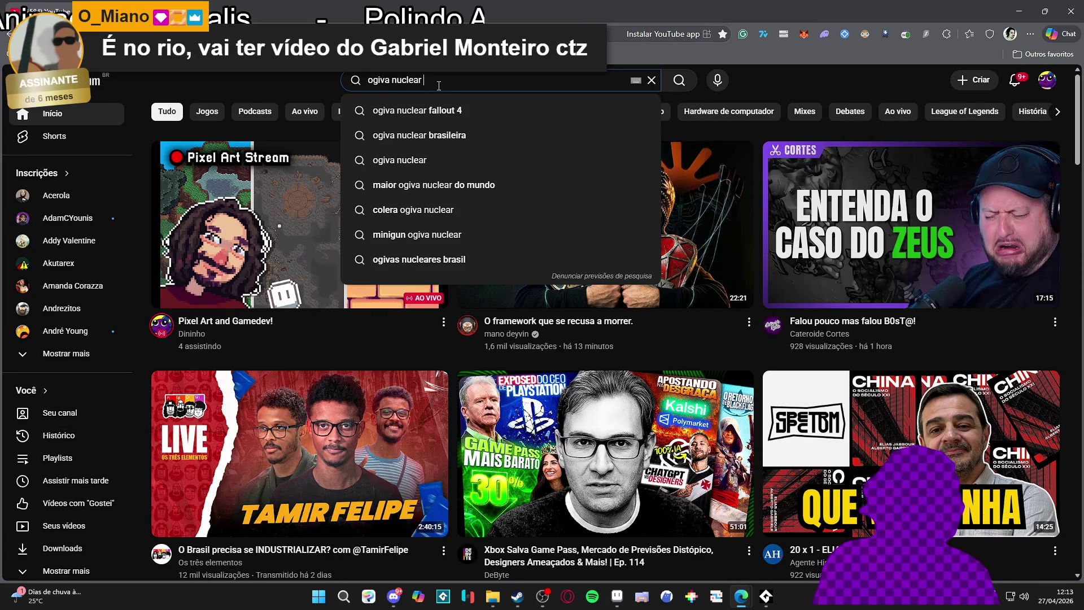
text(ria)
key(Return)
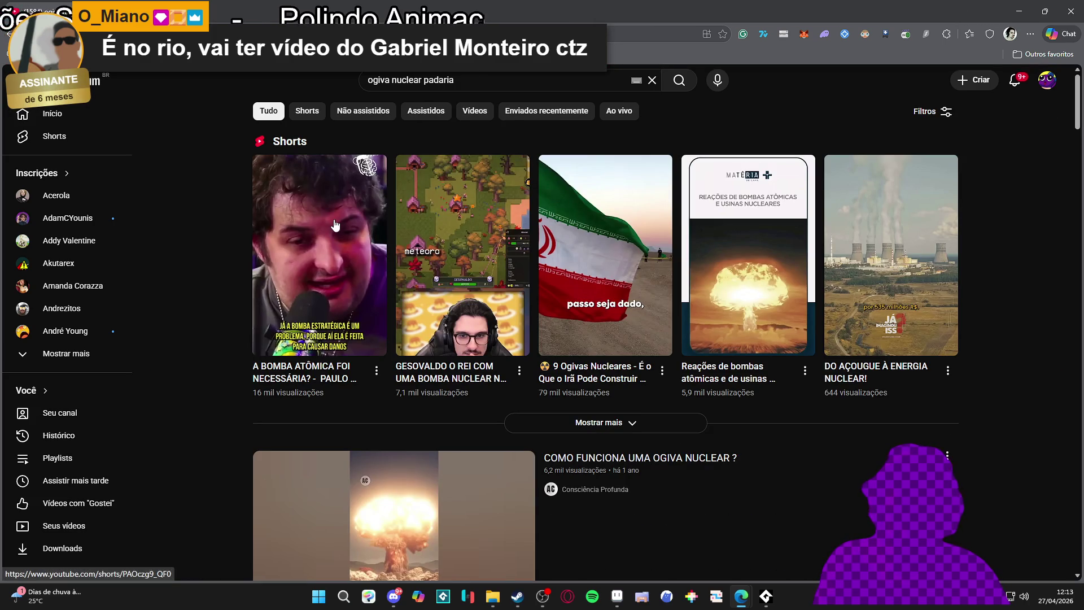
click(335, 226)
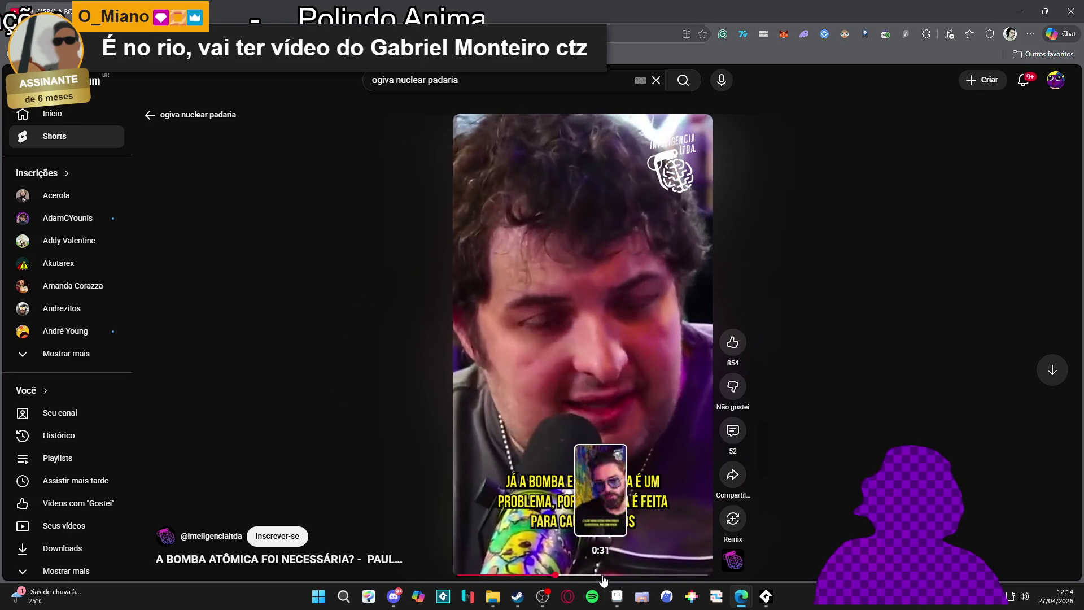
Close the Short and browse the 'ogiva nuclear padaria' search results
click(150, 115)
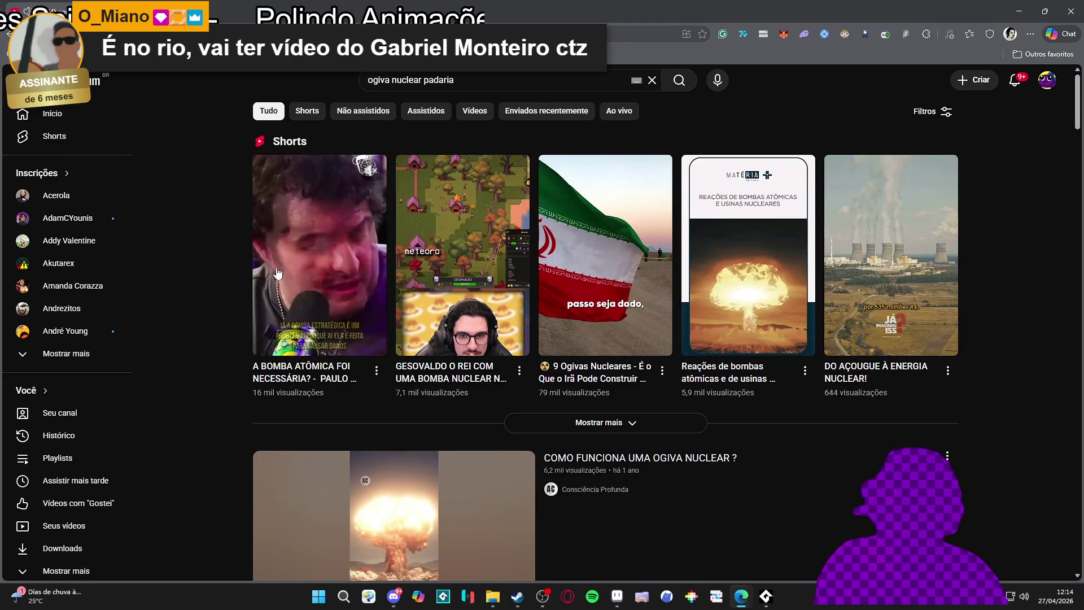
scroll(179, 281, down, 4)
scroll(184, 267, down, 8)
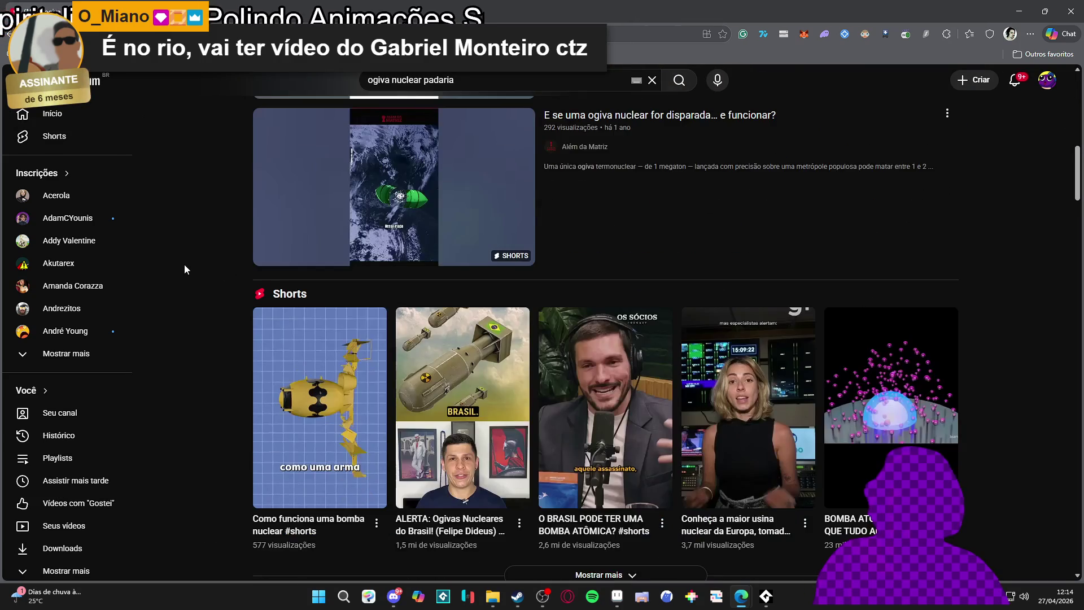
scroll(184, 264, up, 6)
scroll(205, 257, up, 6)
Add a person's surname to the search, open the first resulting Short, and pause it
click(471, 79)
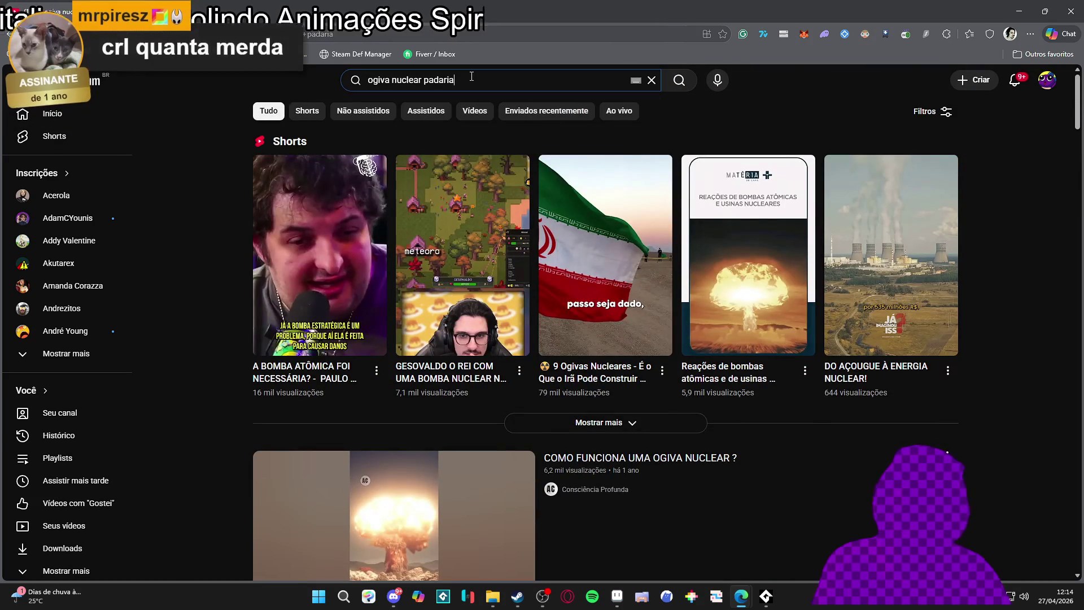
text(ki)
key(BackSpace)
key(BackSpace)
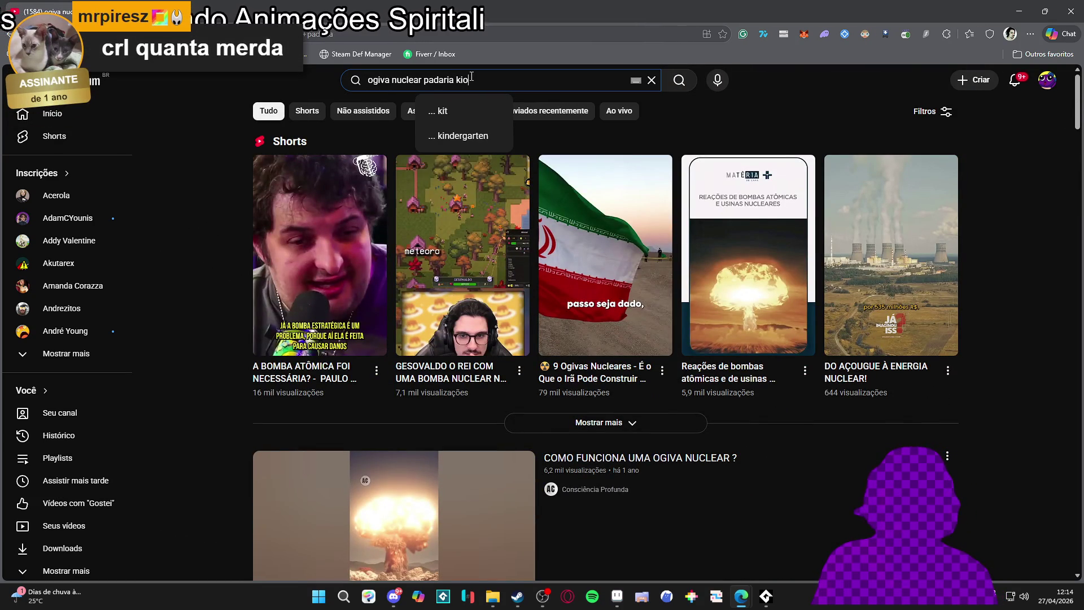
text(ogos)
key(Return)
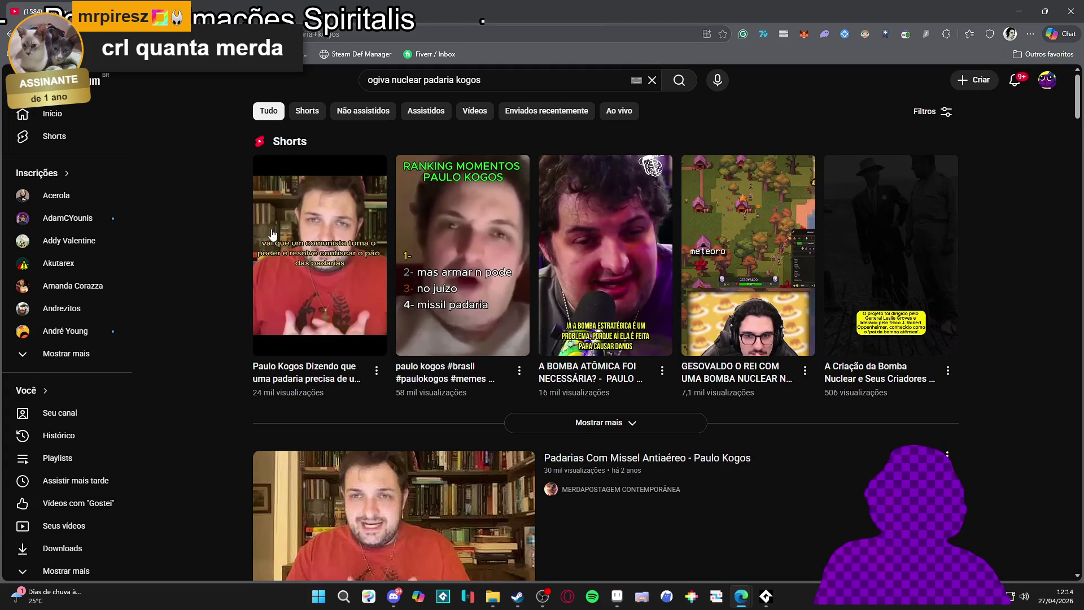
click(270, 231)
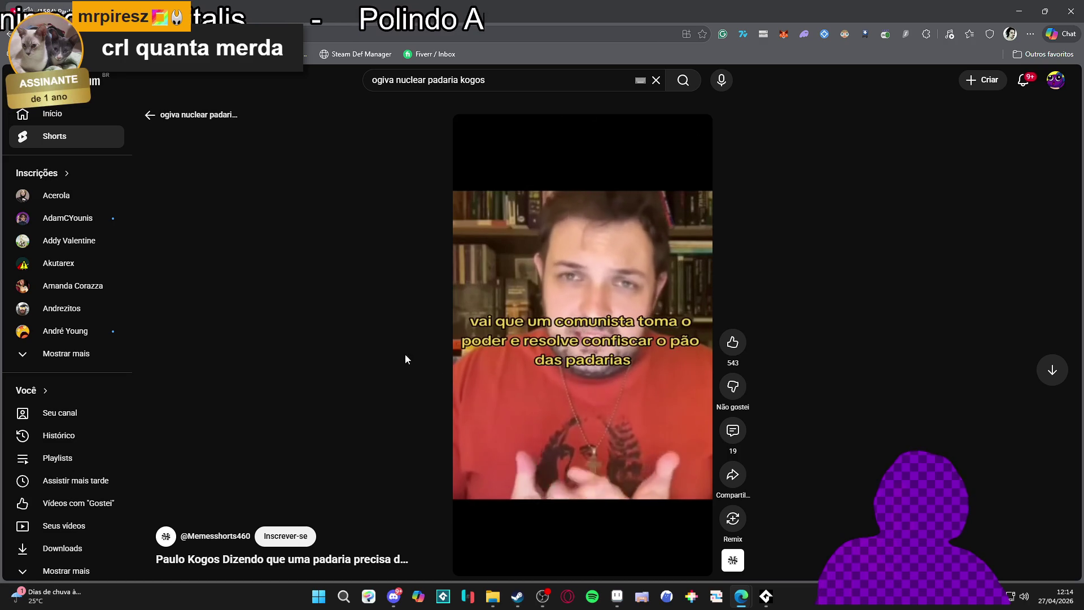
click(475, 142)
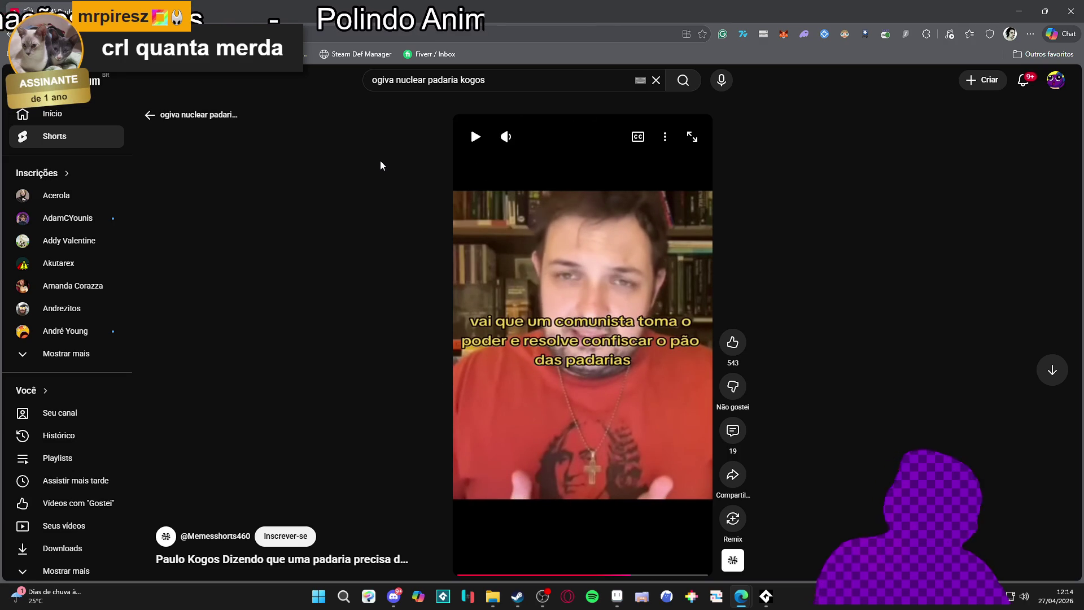